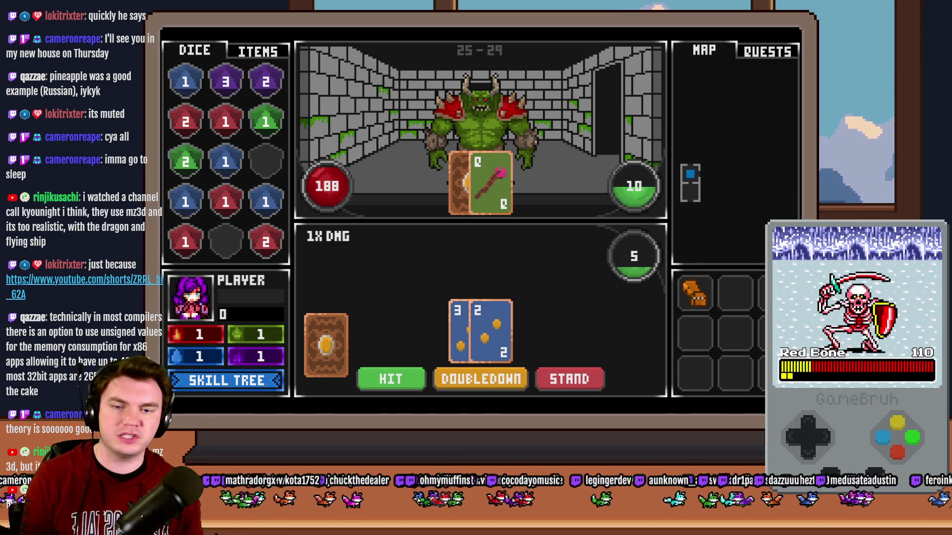
# Draw three more cards to reach 19, then stand to reveal the monster's card.
pyautogui.click(394, 379)
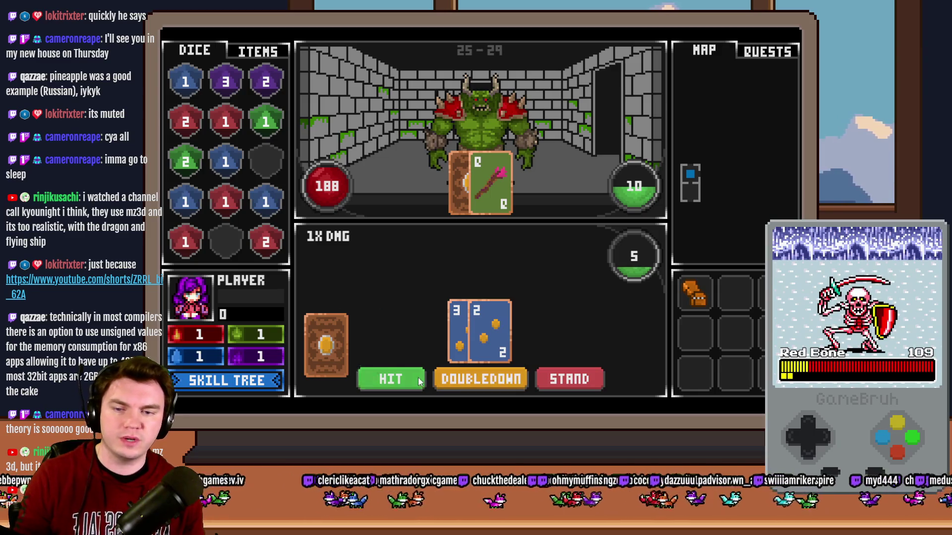
pyautogui.click(394, 384)
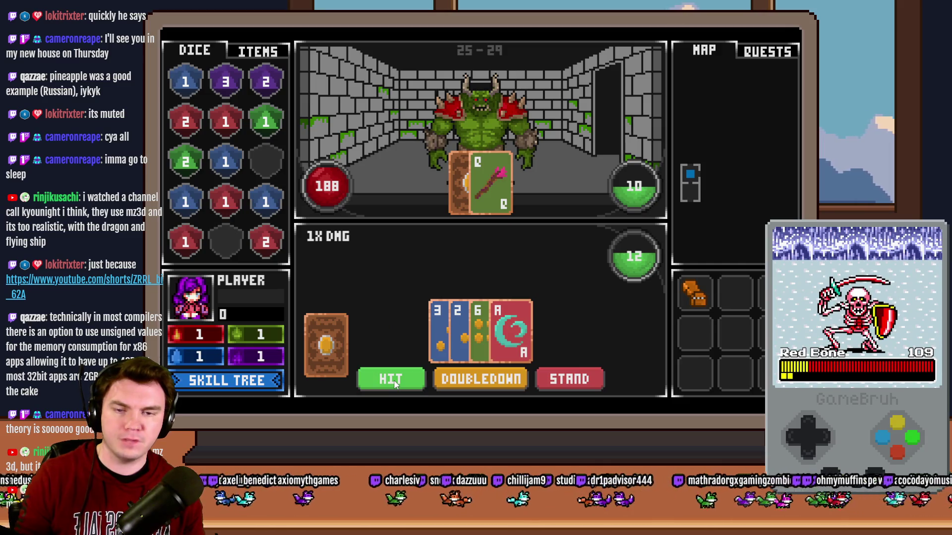
pyautogui.click(395, 384)
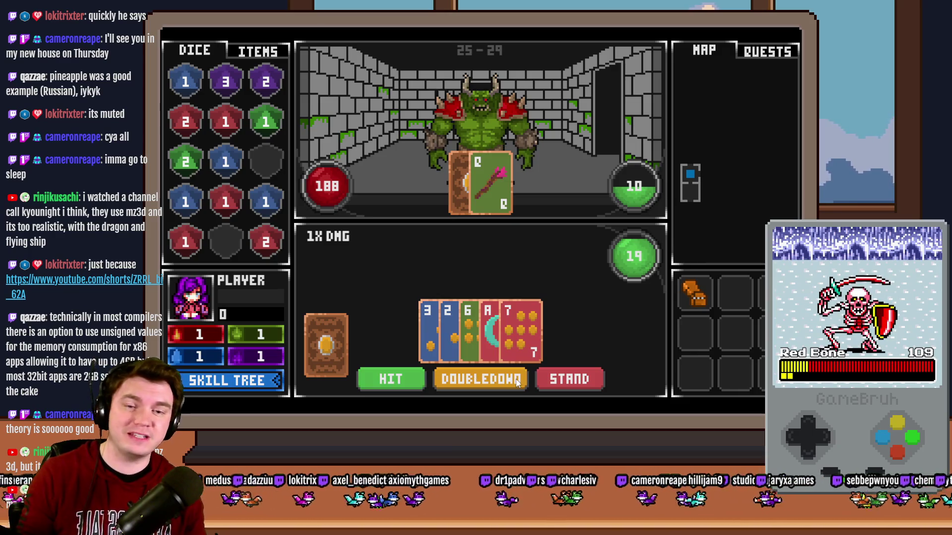
pyautogui.click(559, 381)
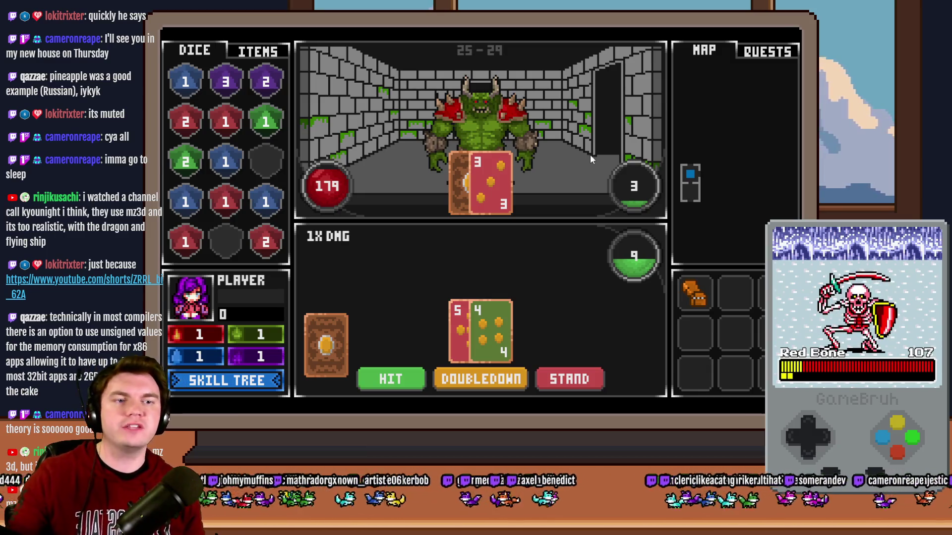
# Play several rounds with hits and double-downs until the hand reads 2, A, A, K.
pyautogui.click(409, 373)
pyautogui.click(409, 373)
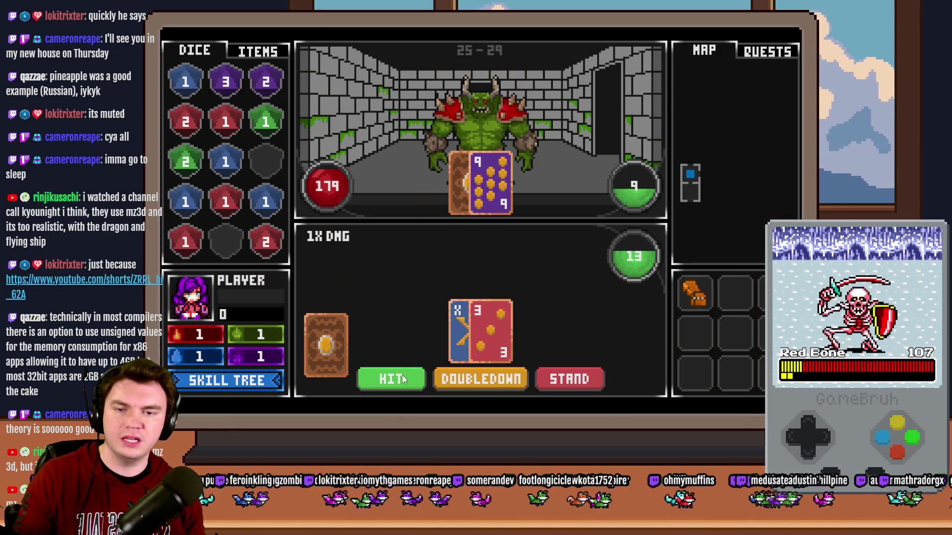
pyautogui.click(479, 379)
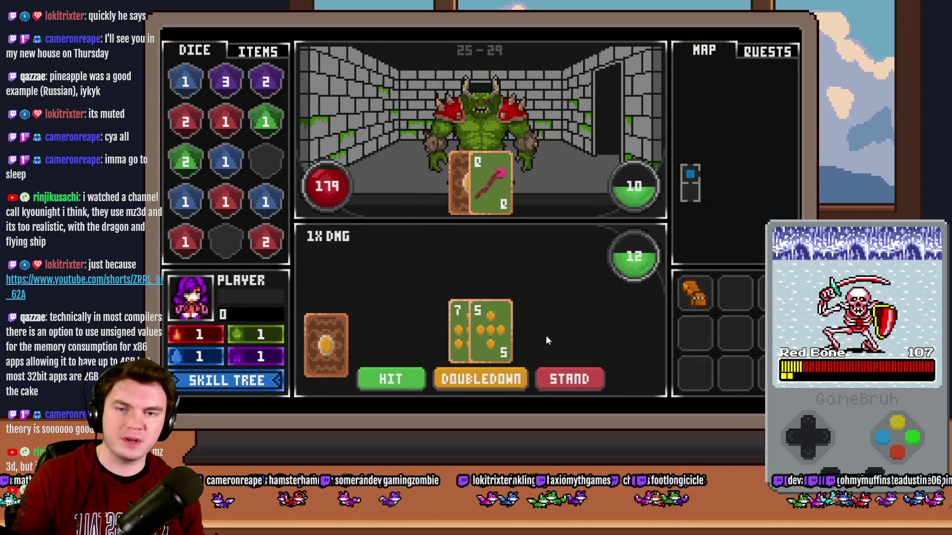
pyautogui.click(480, 379)
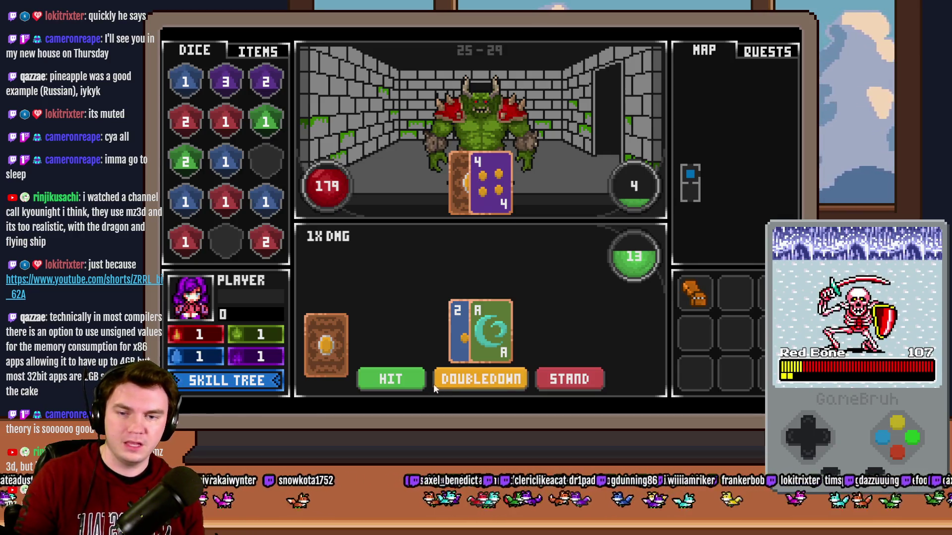
pyautogui.click(409, 384)
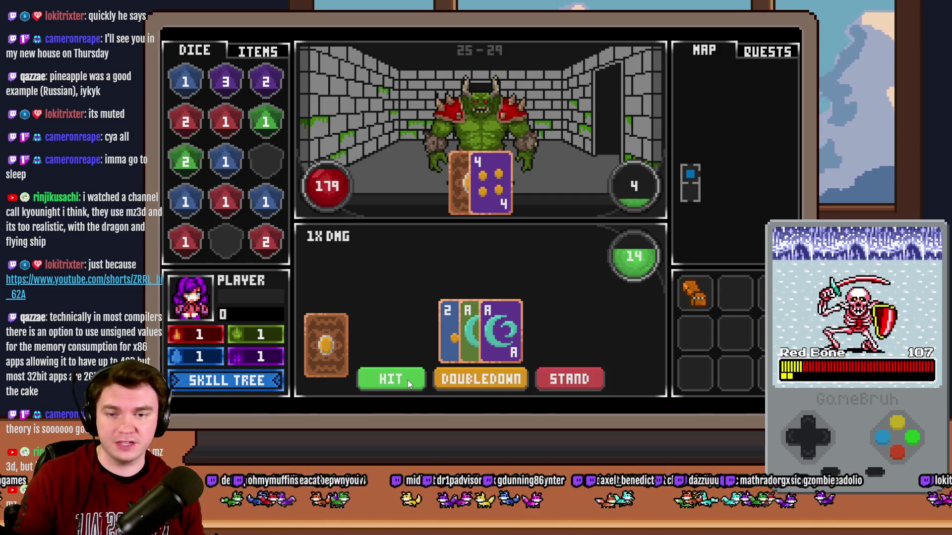
pyautogui.click(409, 384)
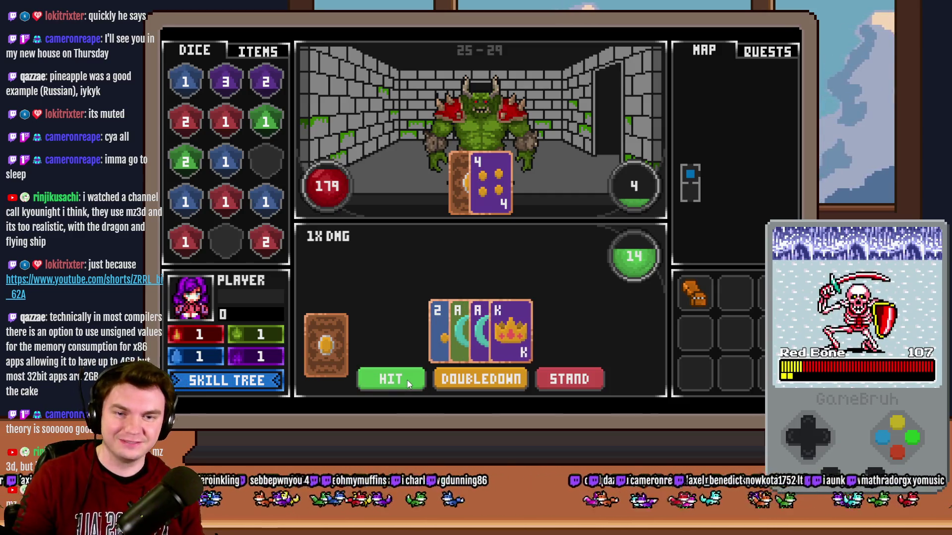
pyautogui.click(409, 385)
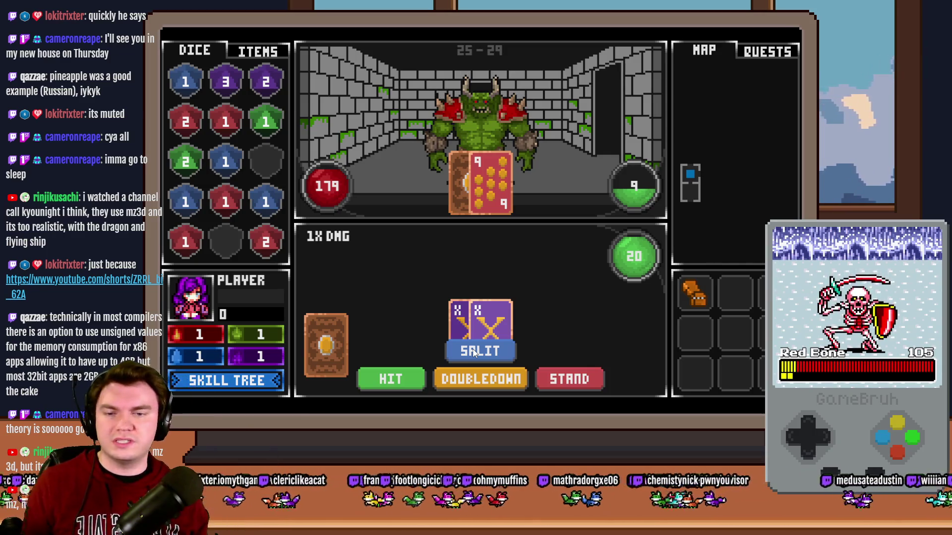
# Split the pair of X cards into two hands, the first showing 10.
pyautogui.moveTo(498, 320); pyautogui.dragTo(645, 342)
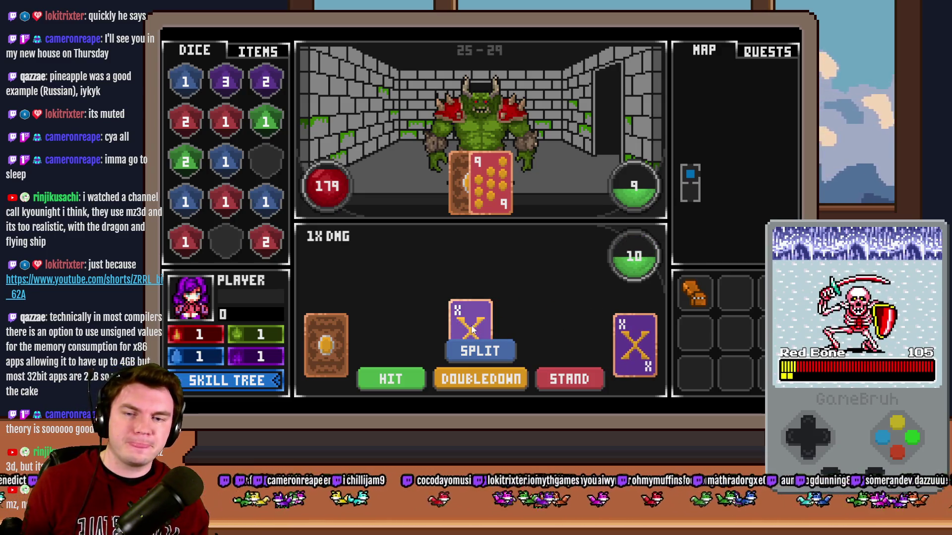
# Continue the split hand until the TypeError crash, close the game, and open event EV024.
pyautogui.click(493, 350)
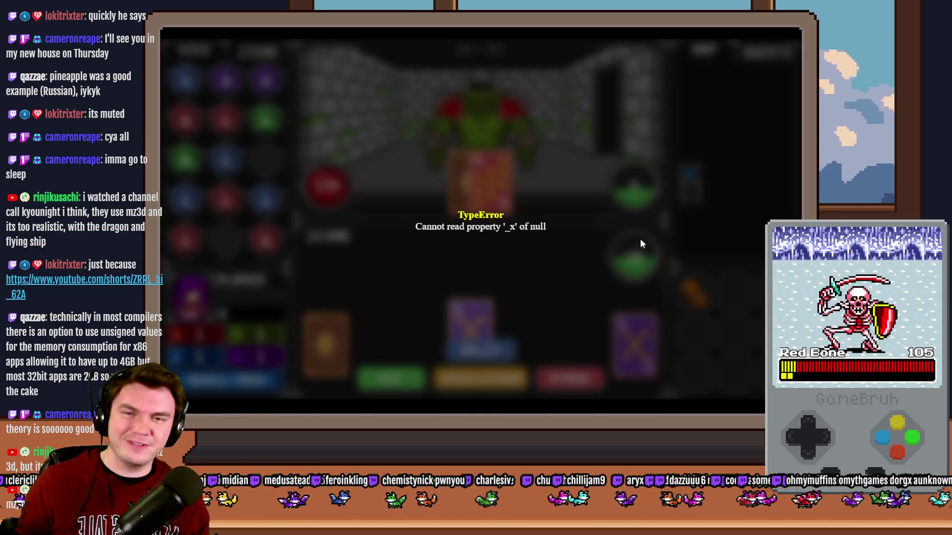
pyautogui.click(792, 33)
pyautogui.doubleClick(472, 169)
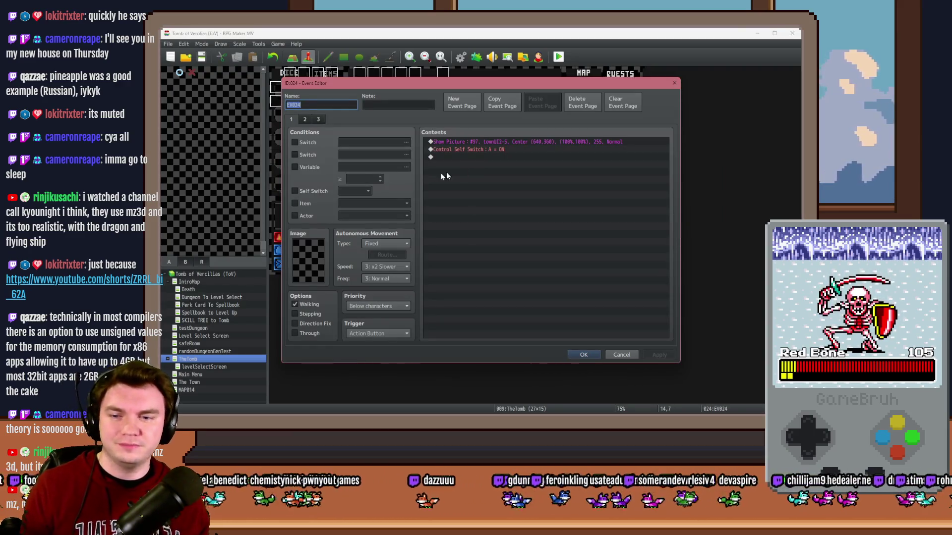
# Look through the pages of event EV024.
pyautogui.click(314, 120)
pyautogui.click(305, 119)
pyautogui.click(291, 120)
pyautogui.press('Escape')
# Inspect another map event, then the anchorTest, EV020 and EV019 events.
pyautogui.doubleClick(479, 161)
pyautogui.press('Escape')
pyautogui.doubleClick(553, 240)
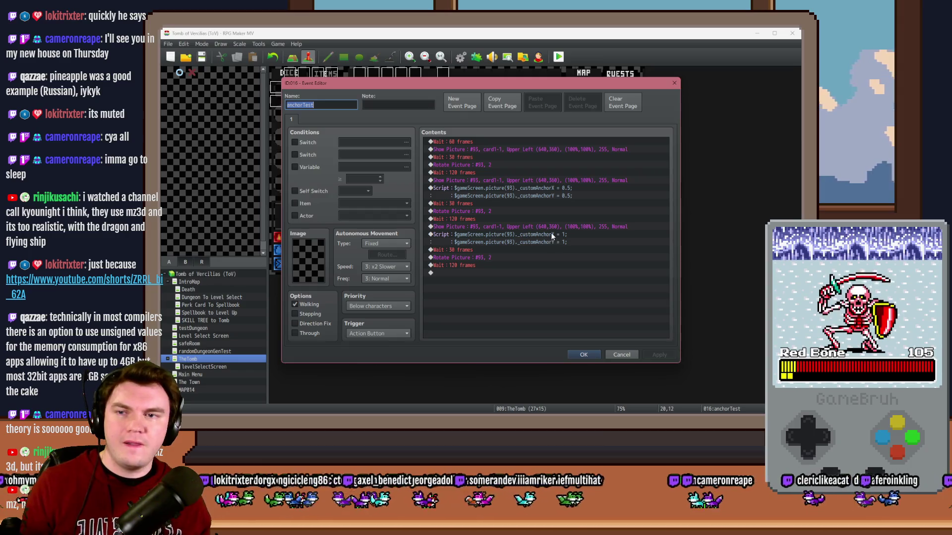
pyautogui.press('Escape')
pyautogui.doubleClick(526, 269)
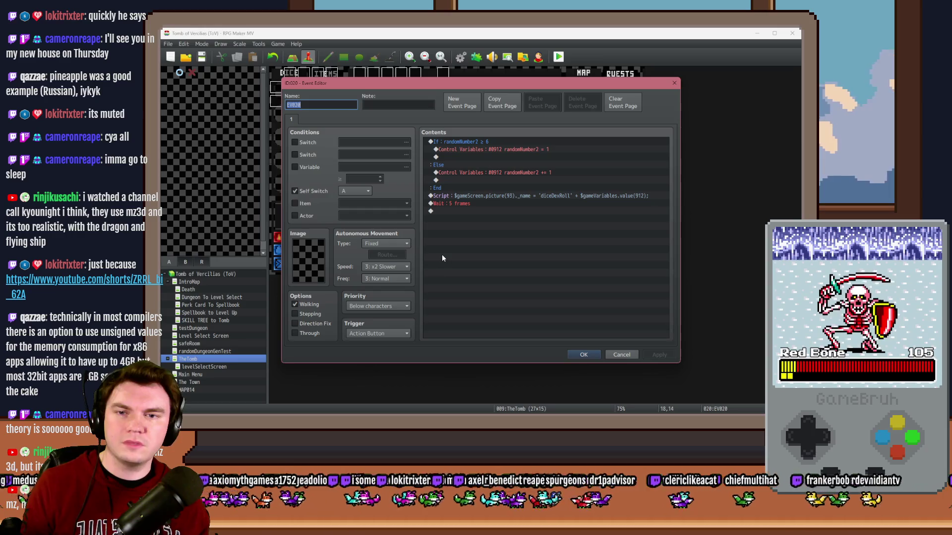
pyautogui.press('Escape')
pyautogui.doubleClick(540, 269)
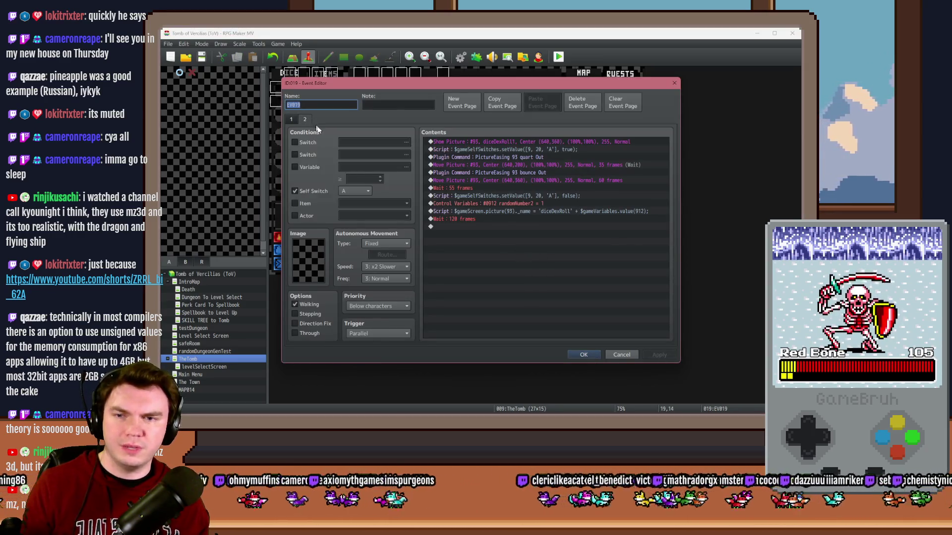
pyautogui.press('Escape')
# Set the holdCardMechanic event's trigger to Action Button and confirm.
pyautogui.doubleClick(568, 268)
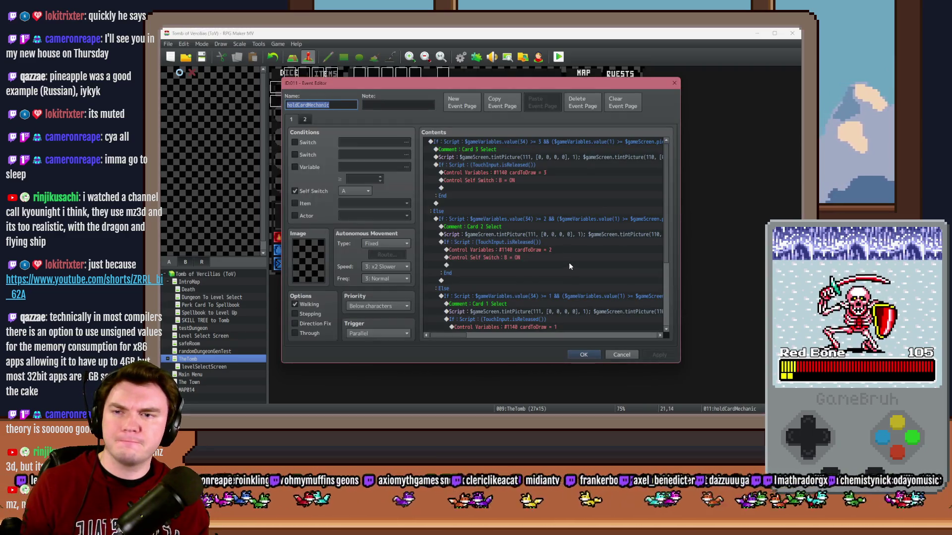
pyautogui.click(305, 120)
pyautogui.click(291, 119)
pyautogui.click(403, 334)
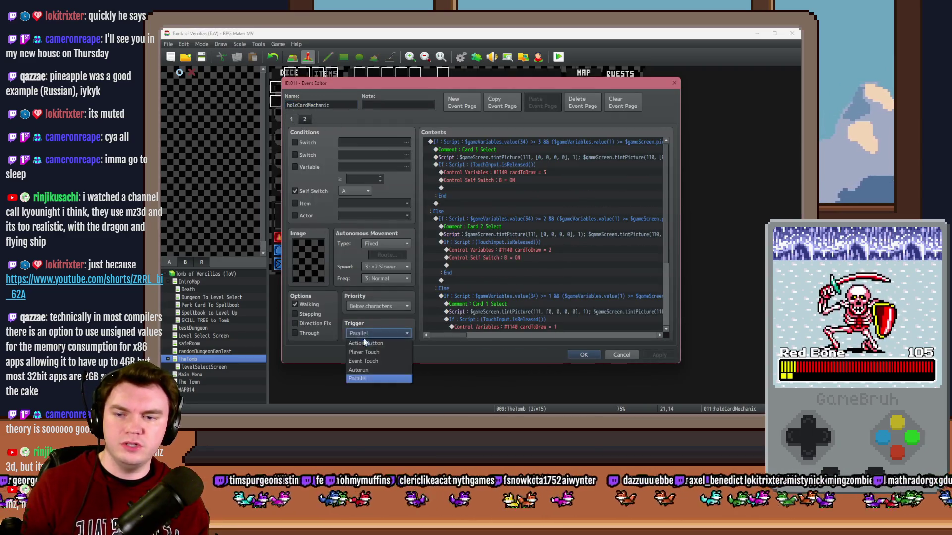
pyautogui.click(377, 343)
pyautogui.click(302, 121)
pyautogui.click(377, 334)
pyautogui.click(371, 342)
pyautogui.click(577, 356)
# Save and start a new playtest, choosing the daggers perk card.
pyautogui.click(558, 56)
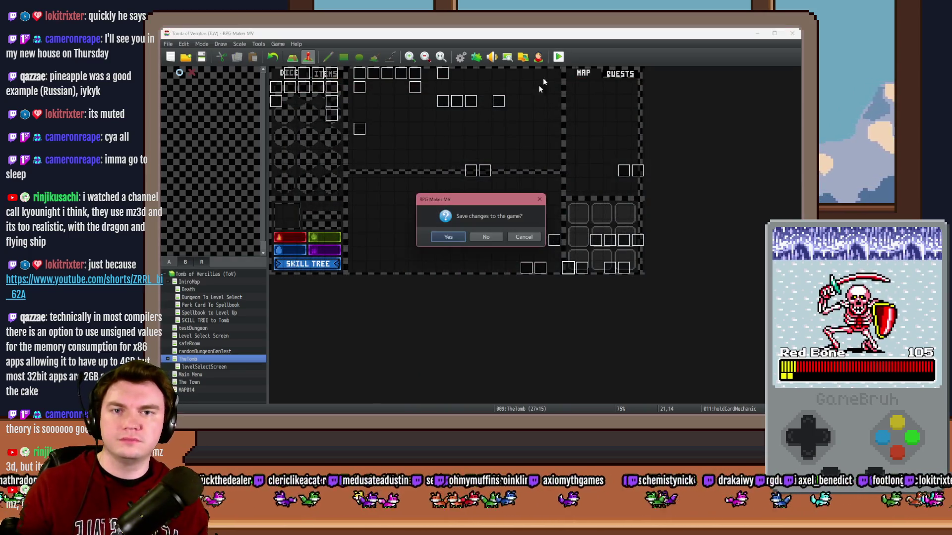
pyautogui.click(451, 239)
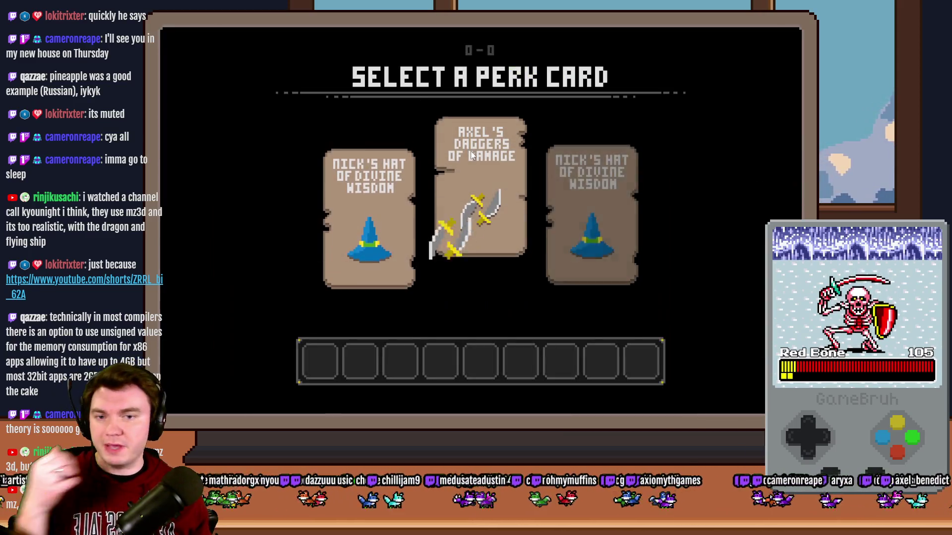
pyautogui.click(471, 156)
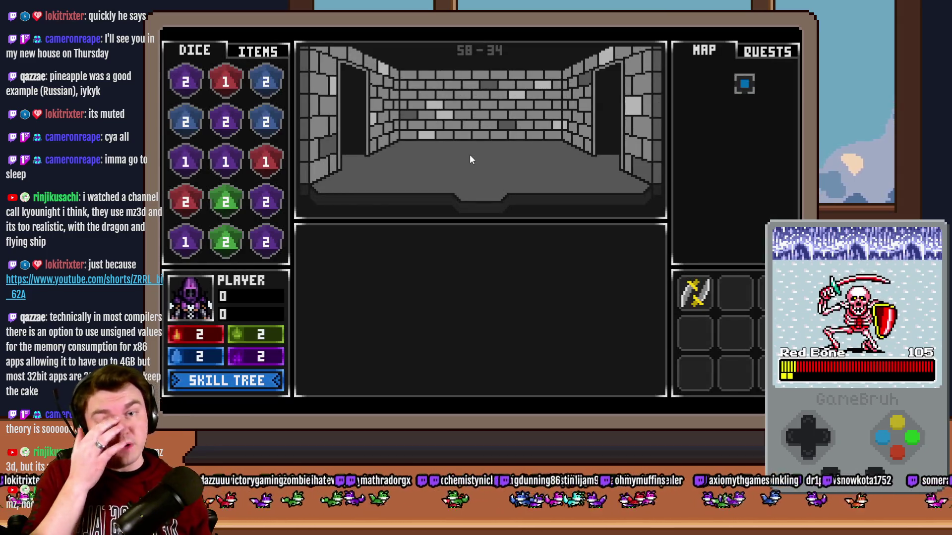
# Enter the next encounter and play a round: double down, hit twice, then stand.
pyautogui.press('Up')
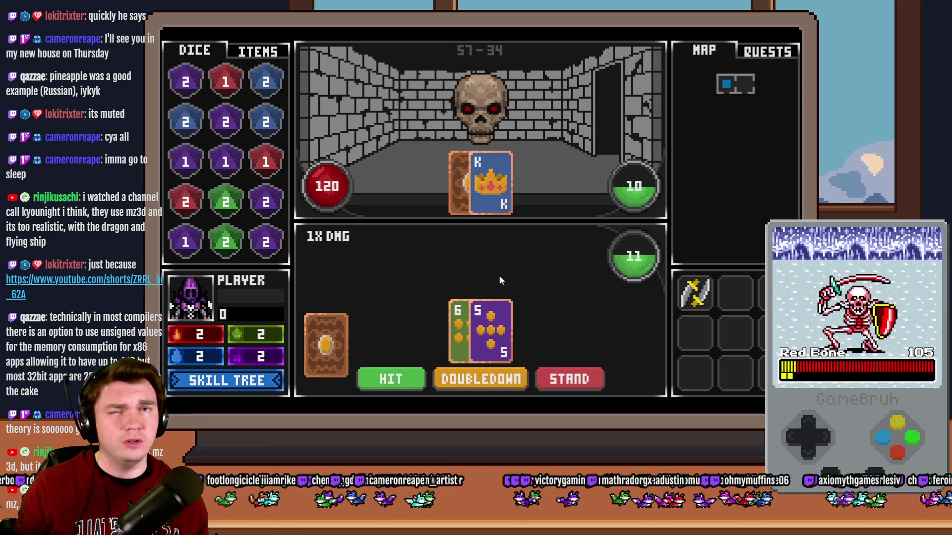
pyautogui.click(466, 385)
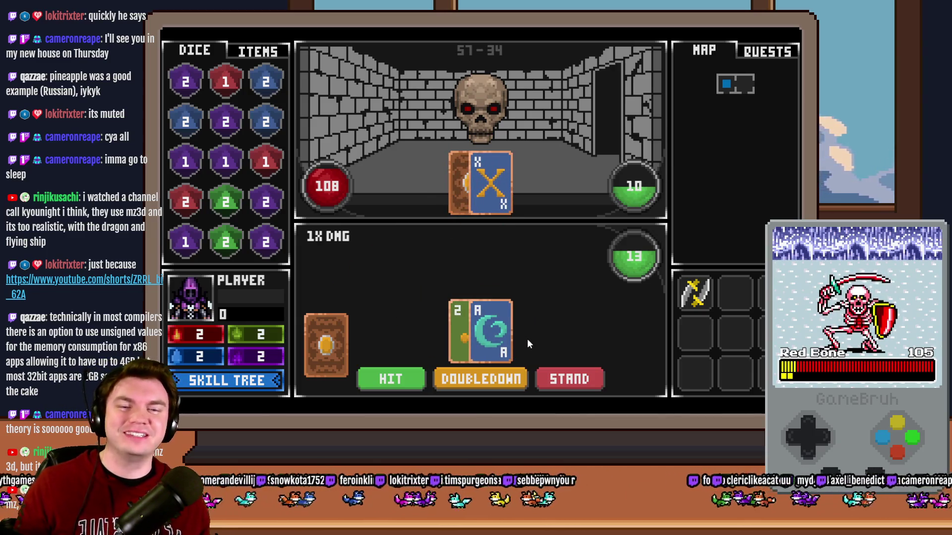
pyautogui.click(388, 383)
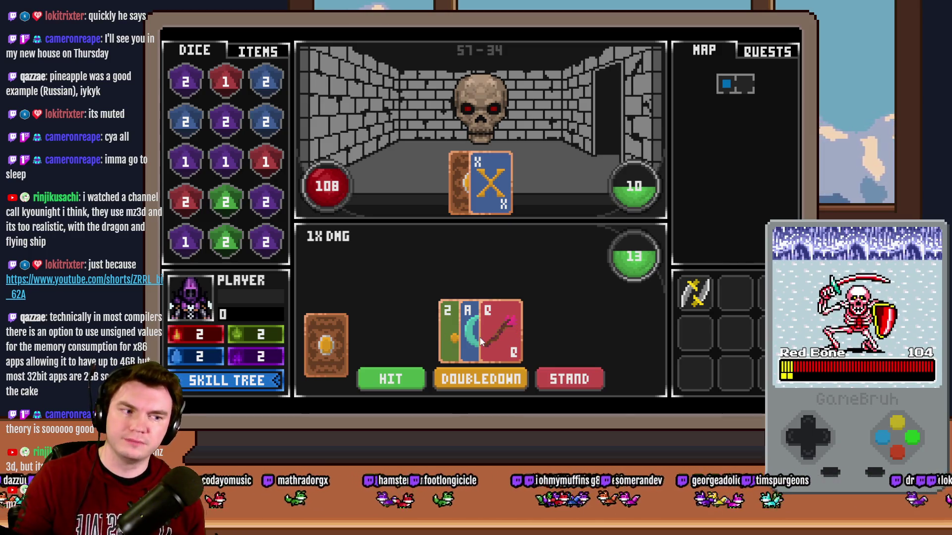
pyautogui.click(409, 381)
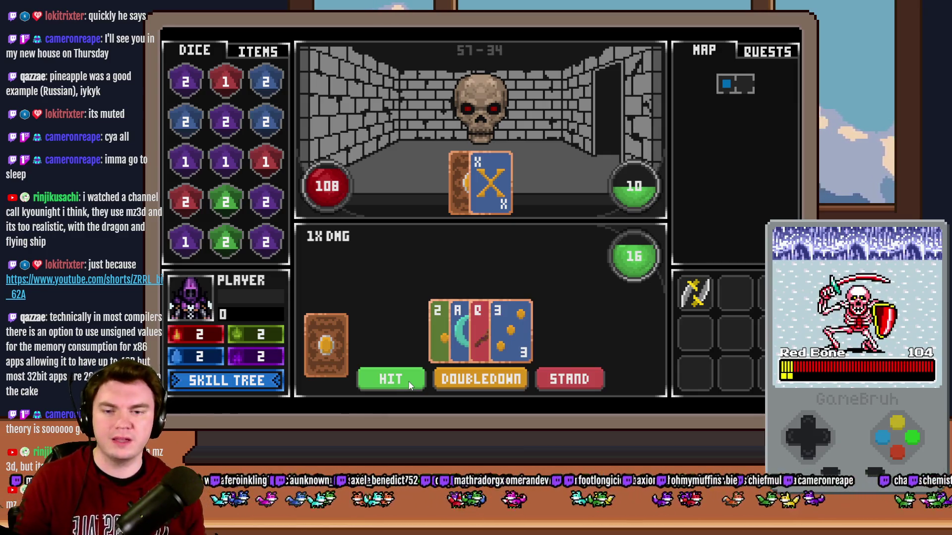
pyautogui.click(593, 379)
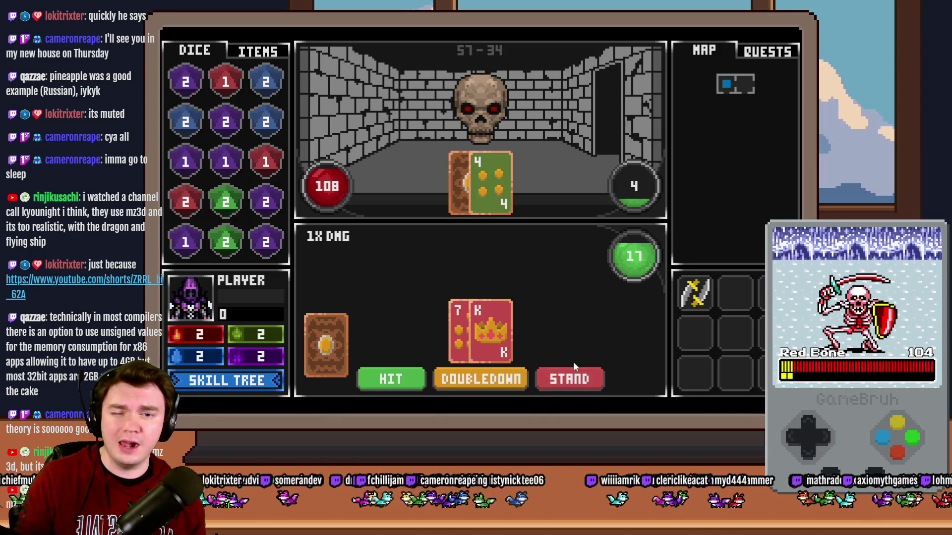
# Play further rounds, standing and hitting until the hand busts and a new one is dealt.
pyautogui.click(571, 380)
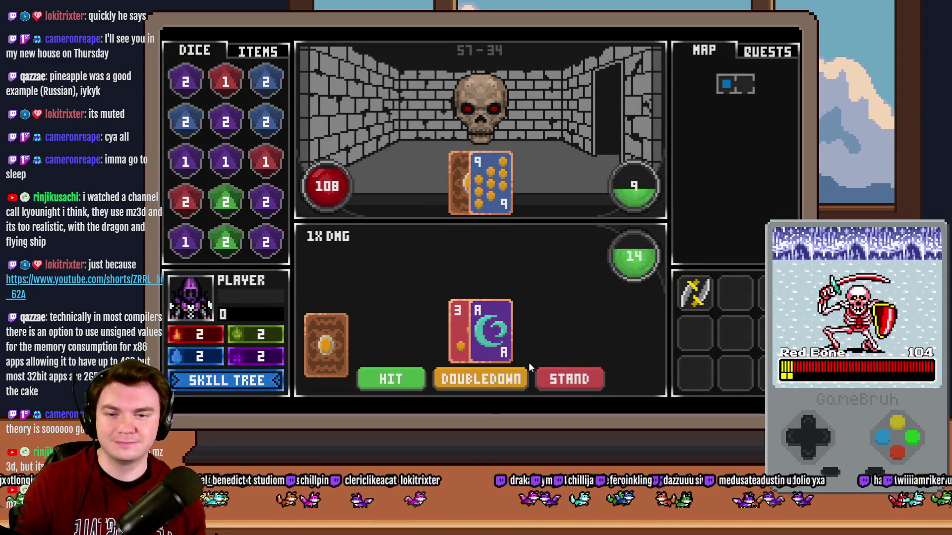
pyautogui.click(392, 379)
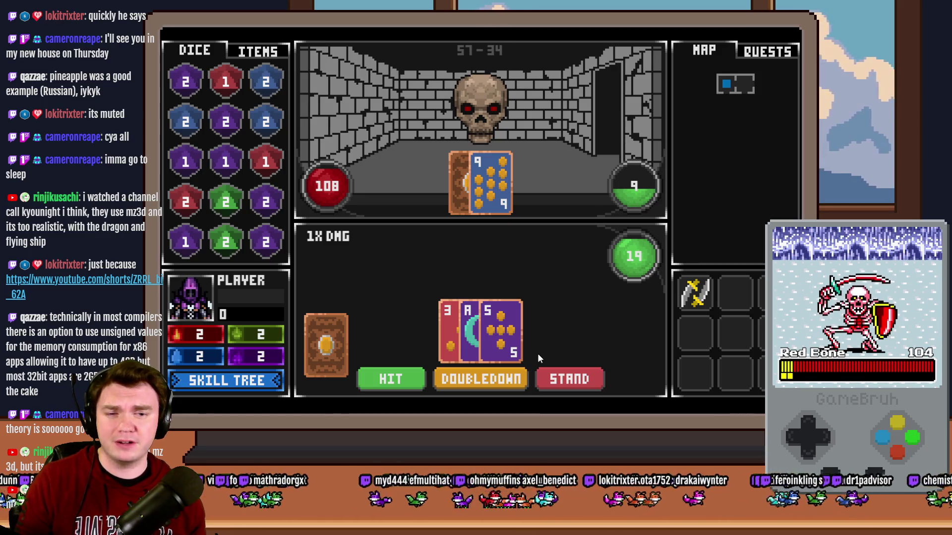
pyautogui.click(570, 378)
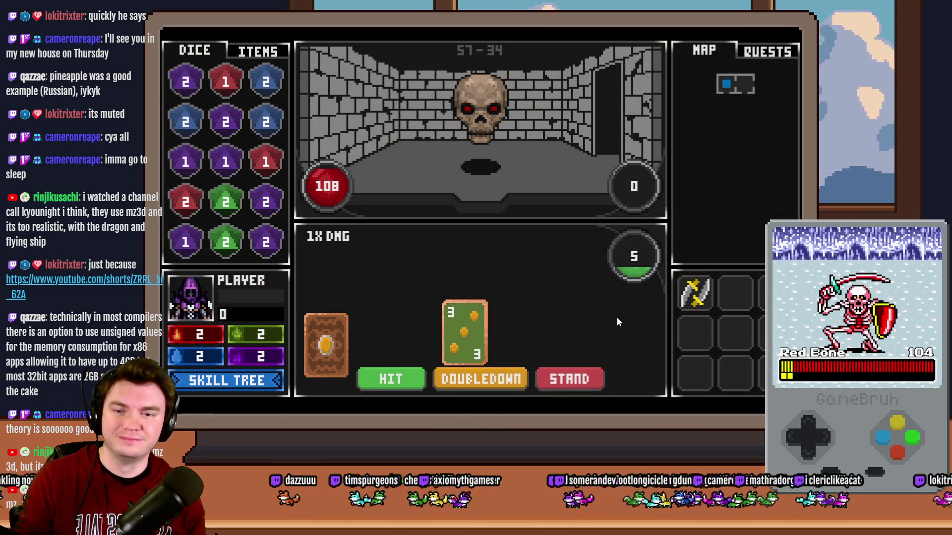
pyautogui.click(404, 381)
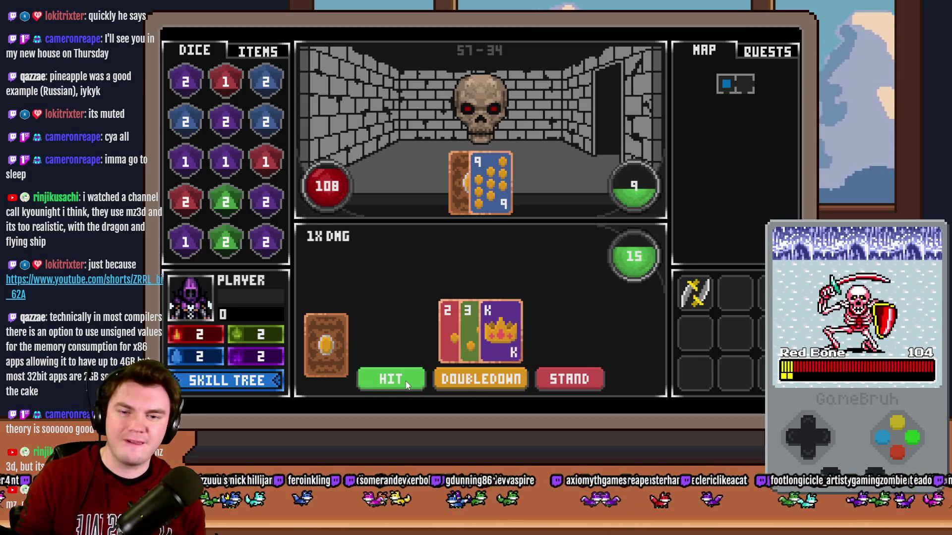
pyautogui.click(407, 380)
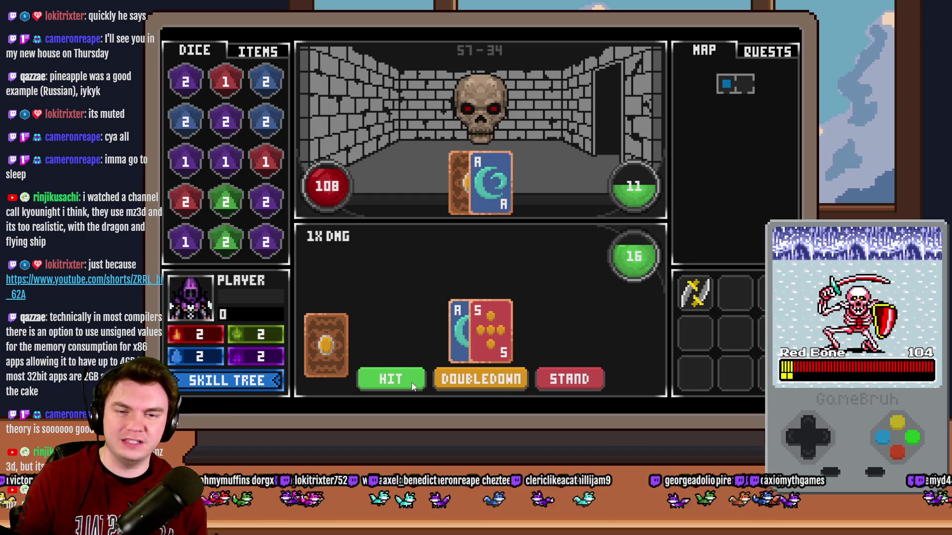
pyautogui.click(413, 385)
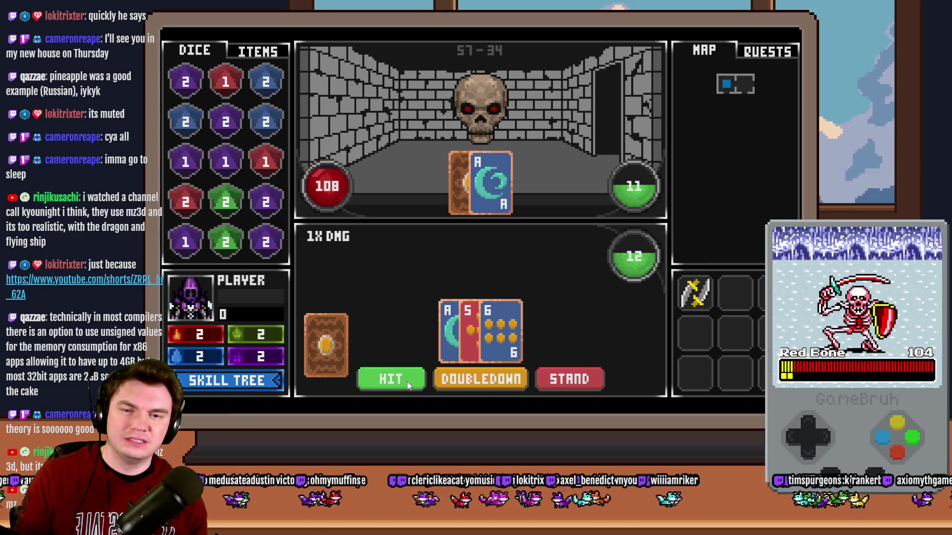
pyautogui.click(408, 386)
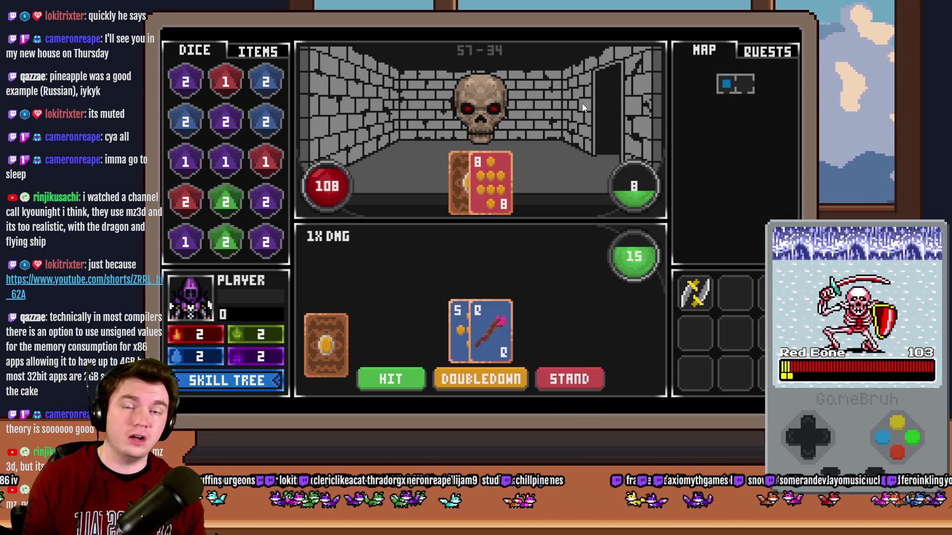
# Hit twice, then stand so the monster plays out and a 9 and 4 hand is dealt.
pyautogui.click(412, 386)
pyautogui.click(412, 387)
pyautogui.click(607, 384)
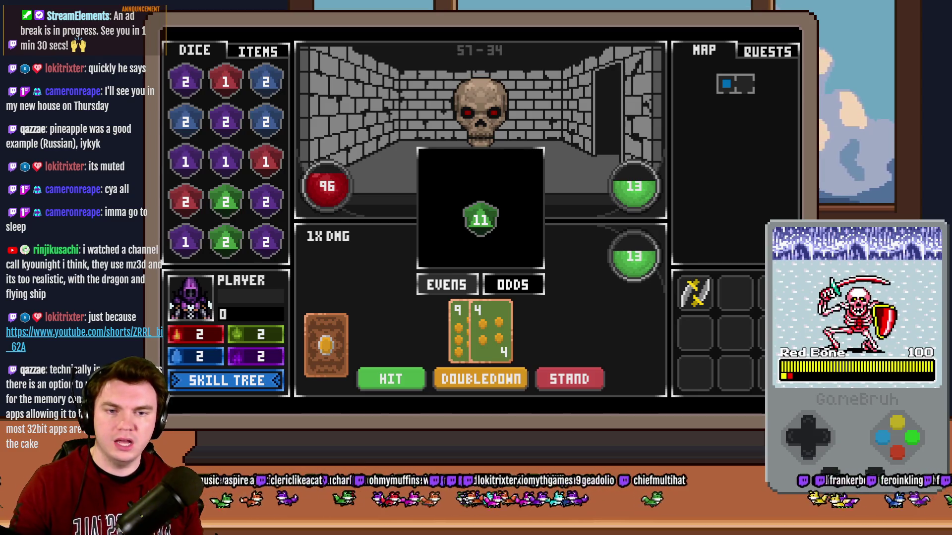
# Bet evens on the die and hit repeatedly until a pair of 8s appears.
pyautogui.click(453, 290)
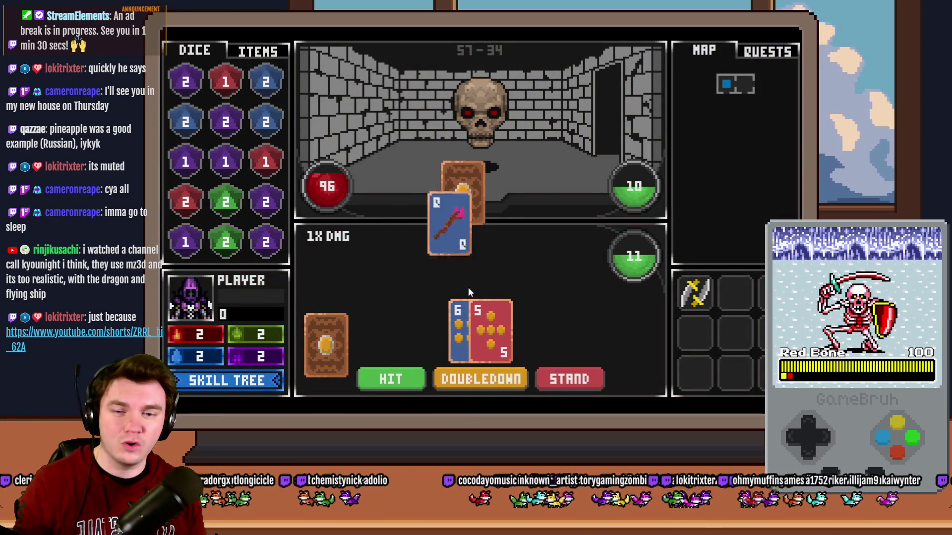
pyautogui.click(412, 373)
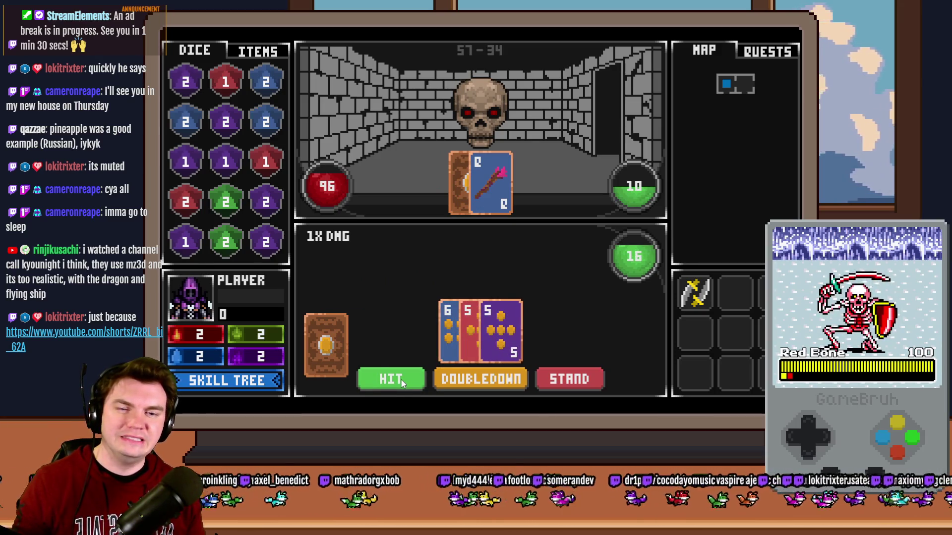
pyautogui.click(401, 379)
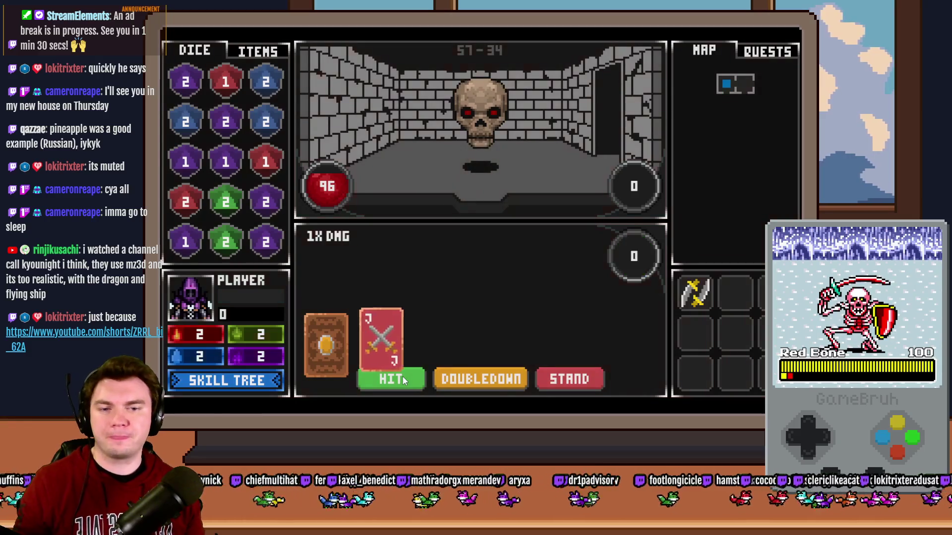
pyautogui.click(403, 376)
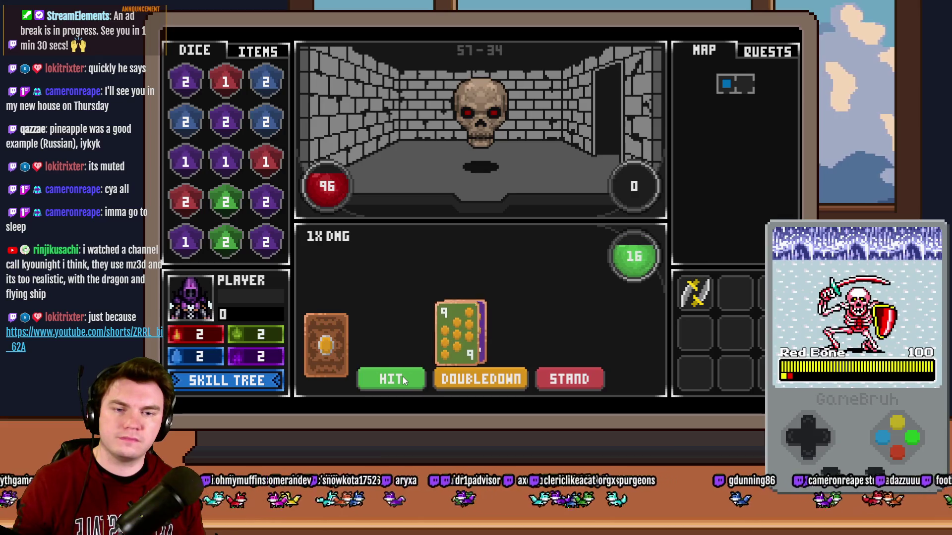
pyautogui.click(403, 376)
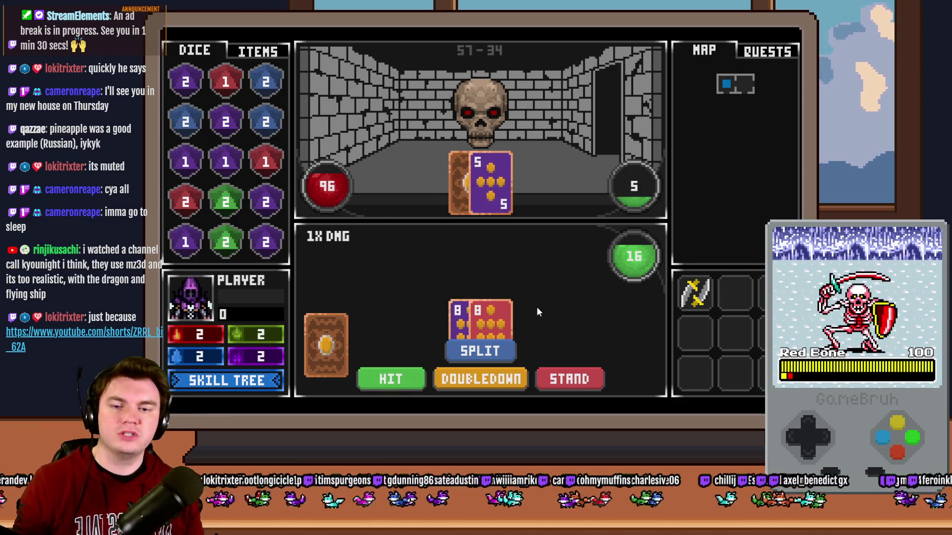
# Split the 8s, aim the die at the J card, and stand with two 18 hands.
pyautogui.click(476, 350)
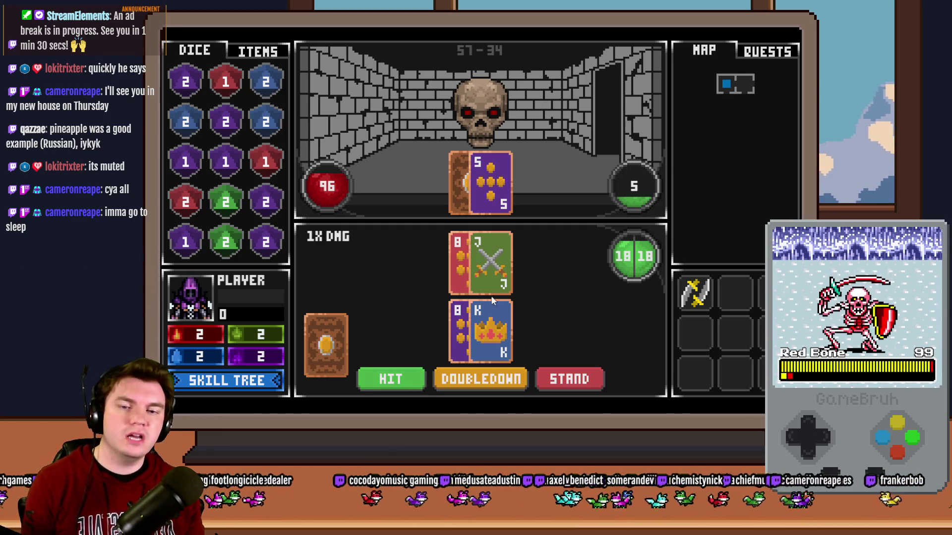
pyautogui.moveTo(325, 344)
pyautogui.mouseDown()
pyautogui.moveTo(465, 282)
pyautogui.moveTo(471, 302)
pyautogui.moveTo(478, 267)
pyautogui.moveTo(475, 334)
pyautogui.moveTo(481, 272)
pyautogui.moveTo(410, 344)
pyautogui.mouseUp()
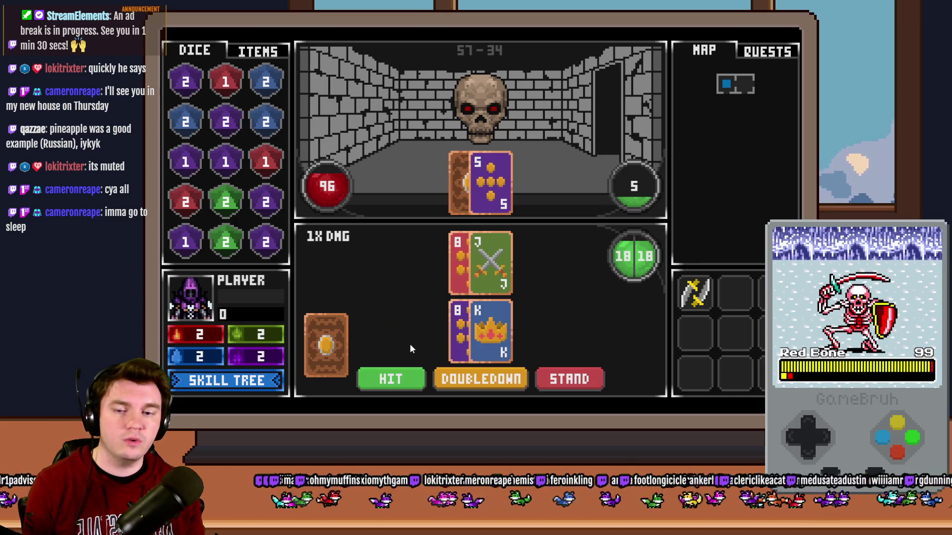
pyautogui.click(566, 386)
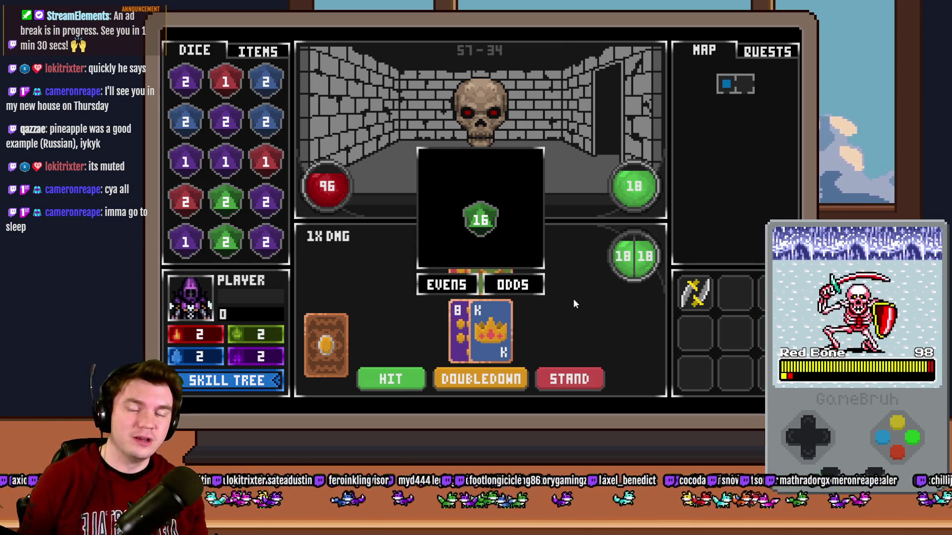
# Bet evens, play several hit-and-stand rounds standing on 17, then close the playtest.
pyautogui.click(461, 290)
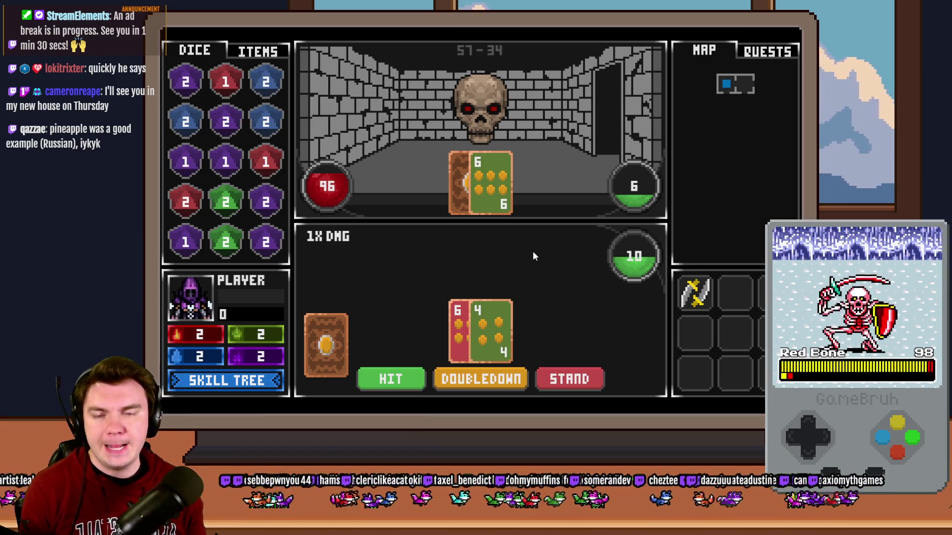
pyautogui.click(400, 386)
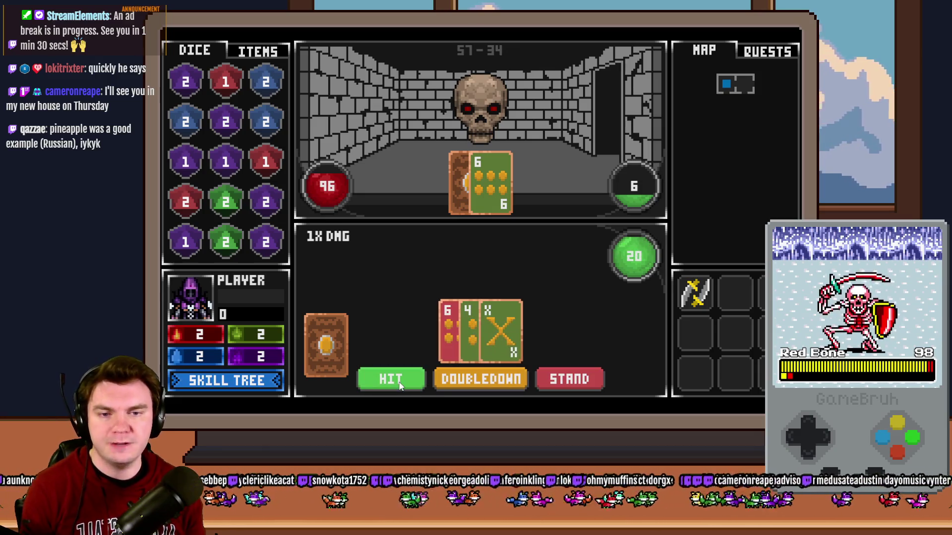
pyautogui.click(594, 376)
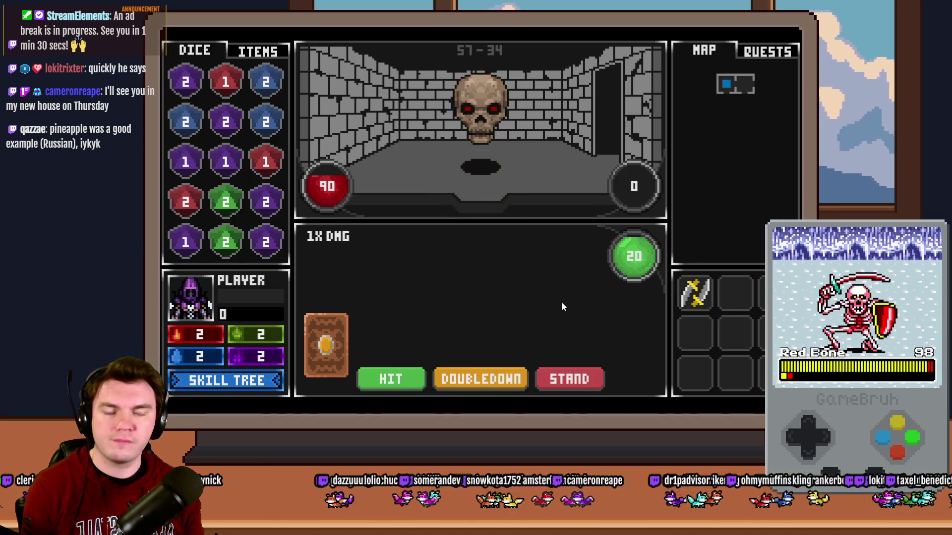
pyautogui.click(406, 377)
pyautogui.click(406, 377)
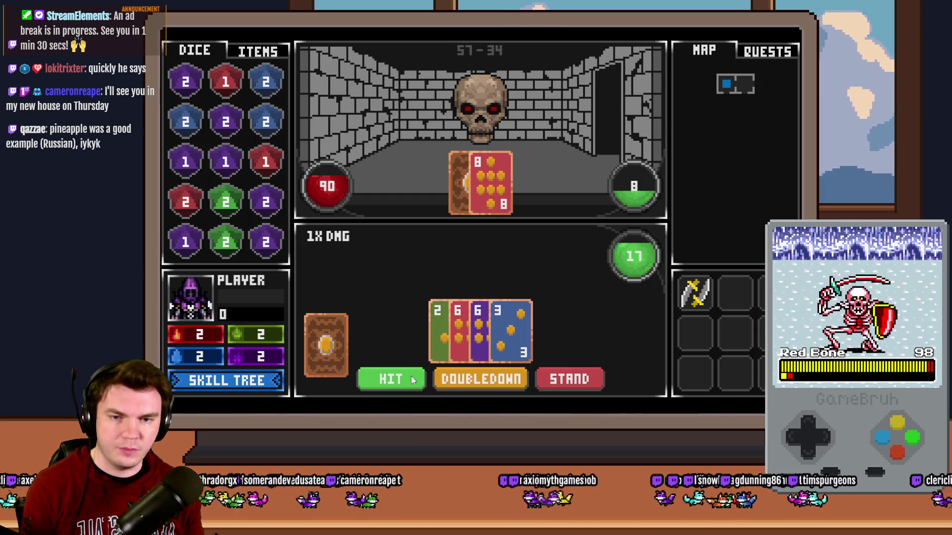
pyautogui.click(570, 379)
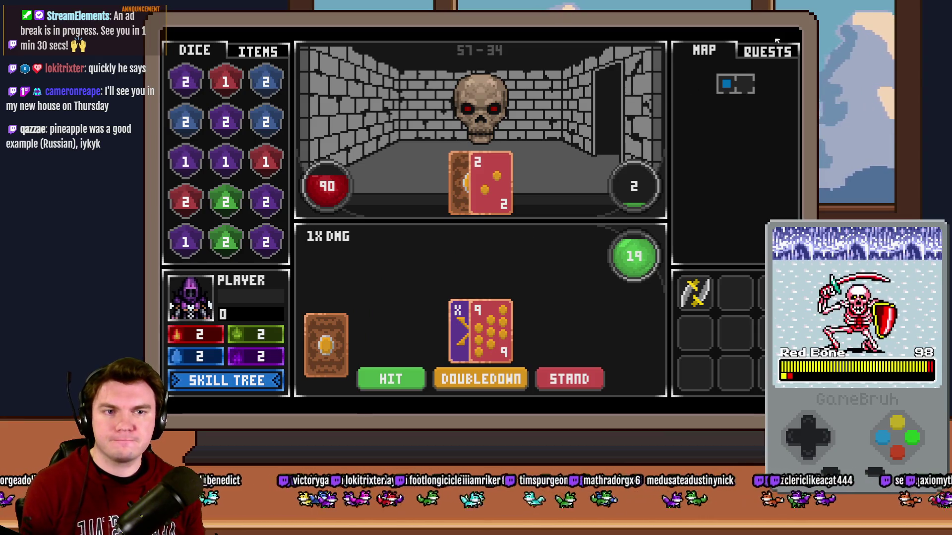
pyautogui.click(792, 32)
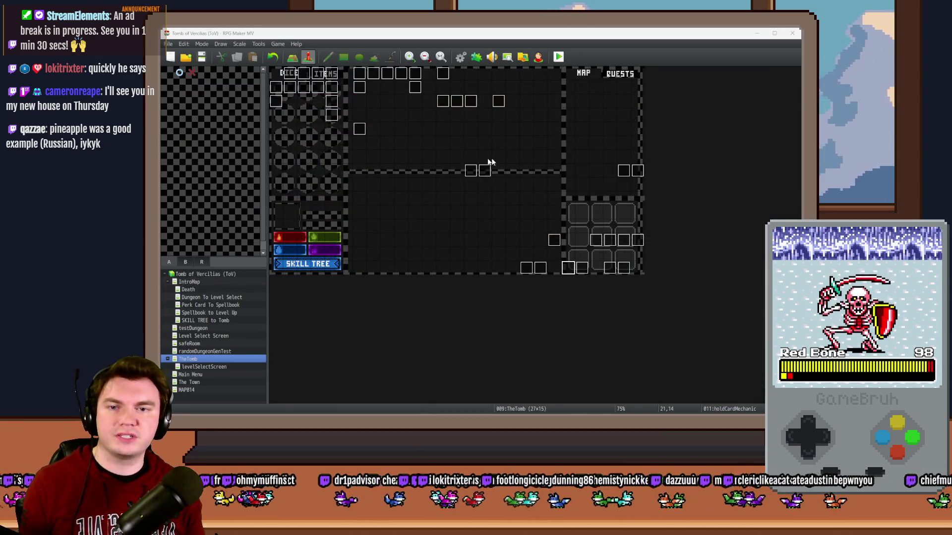
# Check events on TheTomb map, including DRAW A LINE, and open the Draw And Attack event.
pyautogui.click(541, 226)
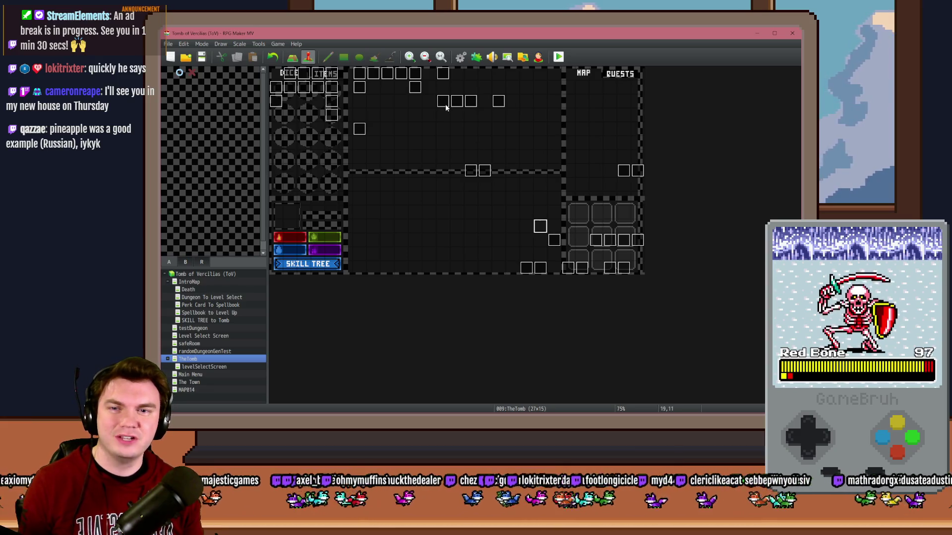
pyautogui.doubleClick(445, 107)
pyautogui.press('Escape')
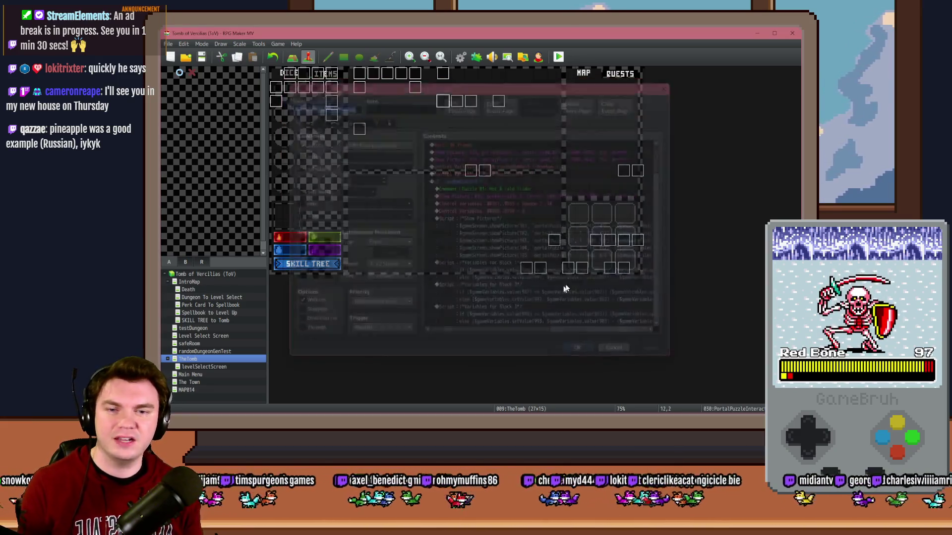
pyautogui.doubleClick(578, 268)
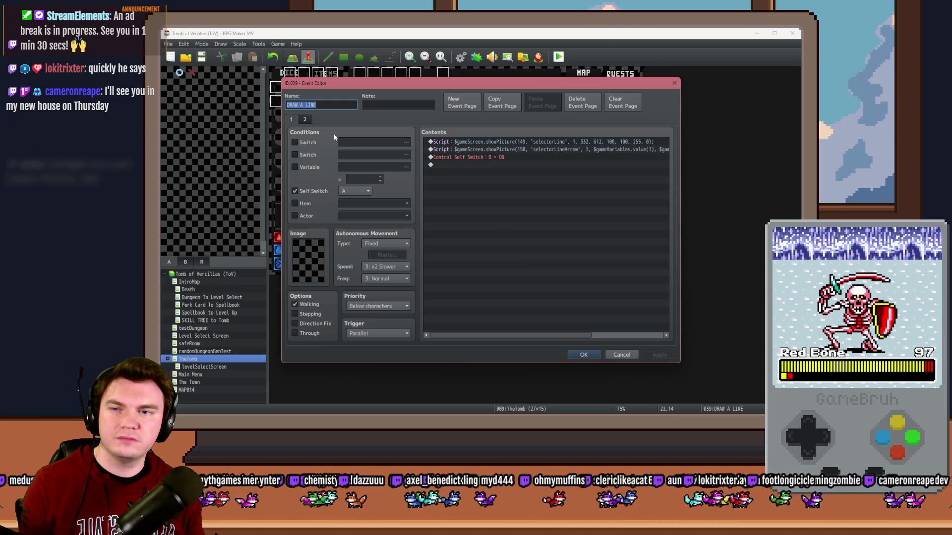
pyautogui.press('Escape')
pyautogui.doubleClick(614, 266)
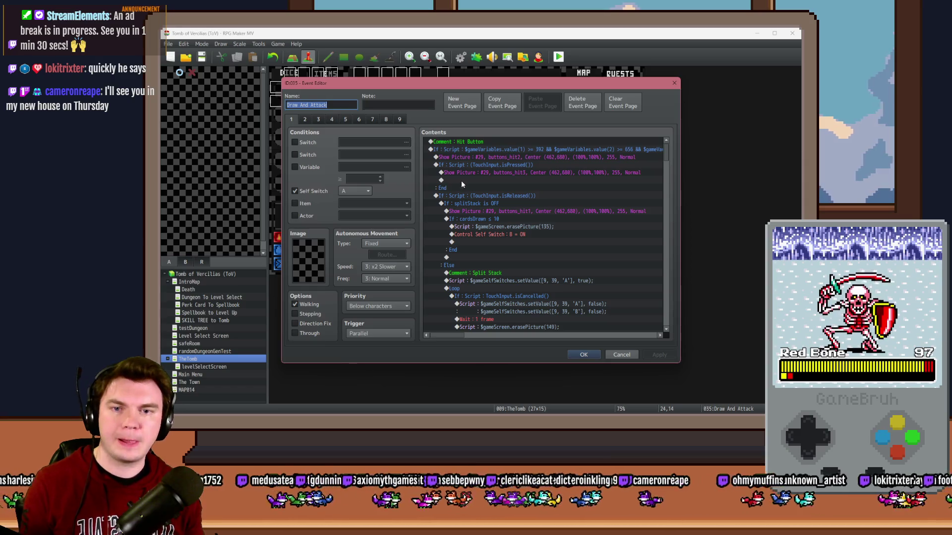
# On page 2, move the random cardToDraw command above the cardsDrawn = 1 check.
pyautogui.click(304, 120)
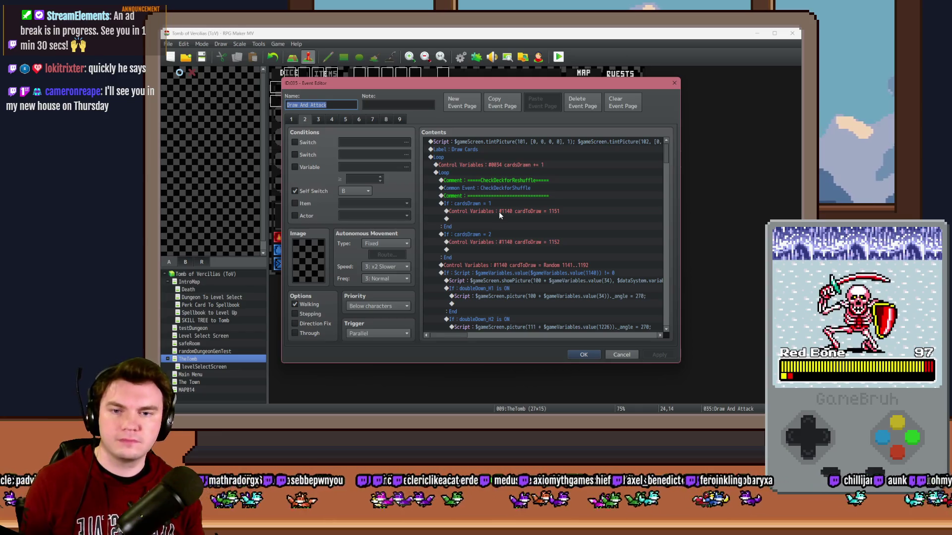
pyautogui.click(490, 265)
pyautogui.hotkey('ctrl', 'x')
pyautogui.click(489, 203)
pyautogui.hotkey('ctrl', 'v')
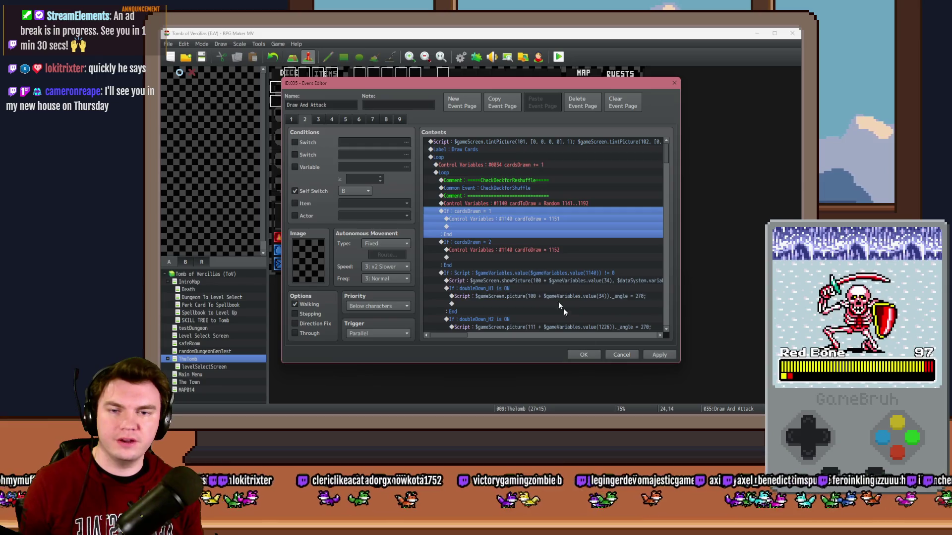
pyautogui.click(583, 355)
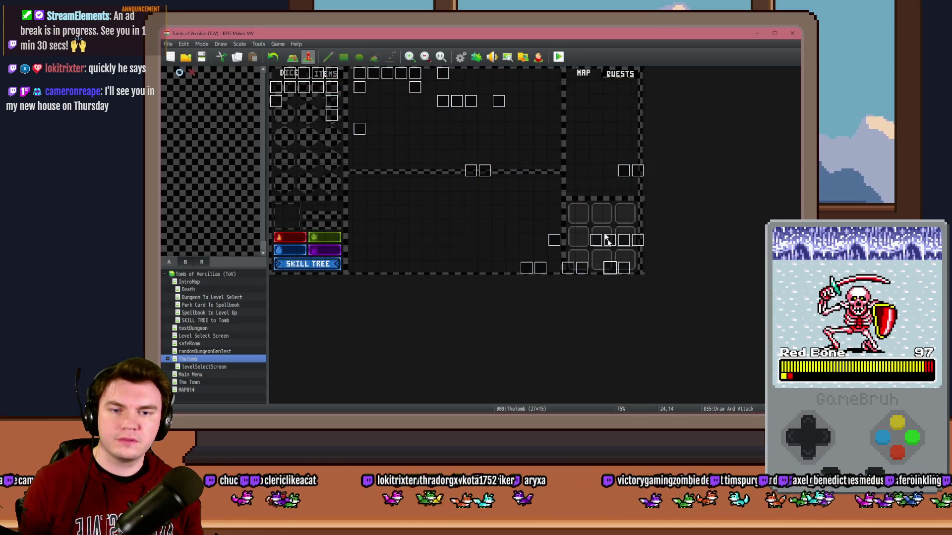
# Save and run a new playtest, enlarge its window, then close it.
pyautogui.click(558, 56)
pyautogui.click(450, 238)
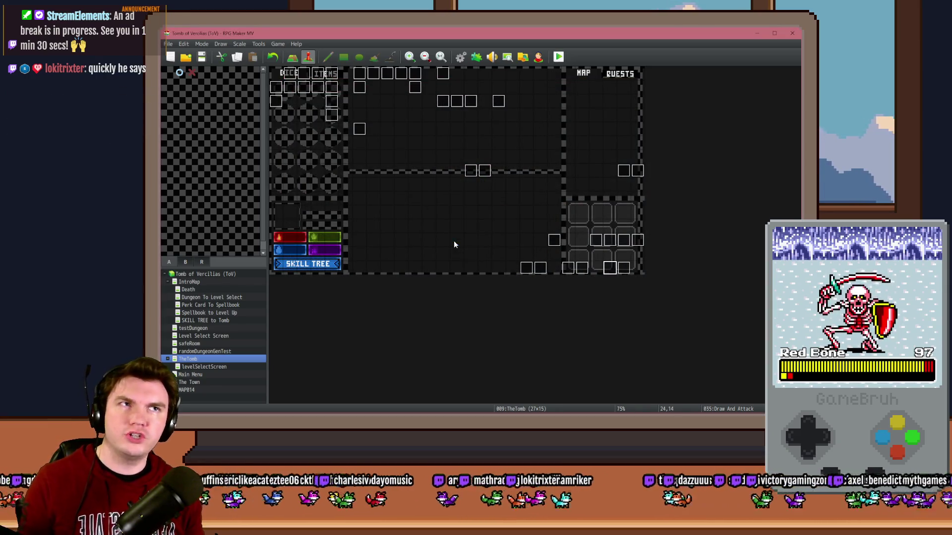
pyautogui.doubleClick(704, 160)
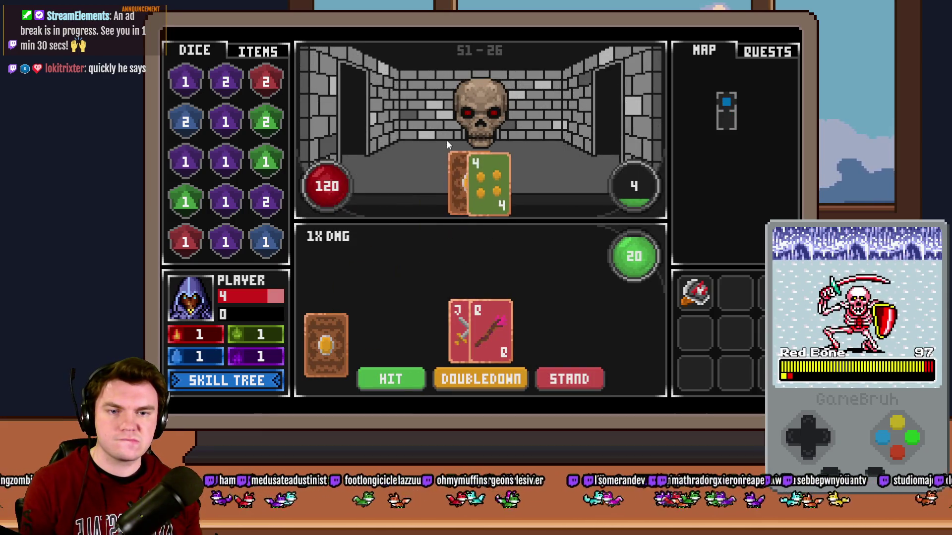
pyautogui.click(785, 48)
# On Draw And Attack page 2, change the cardsDrawn = 2 cardToDraw value from 1152 to 1151.
pyautogui.doubleClick(611, 268)
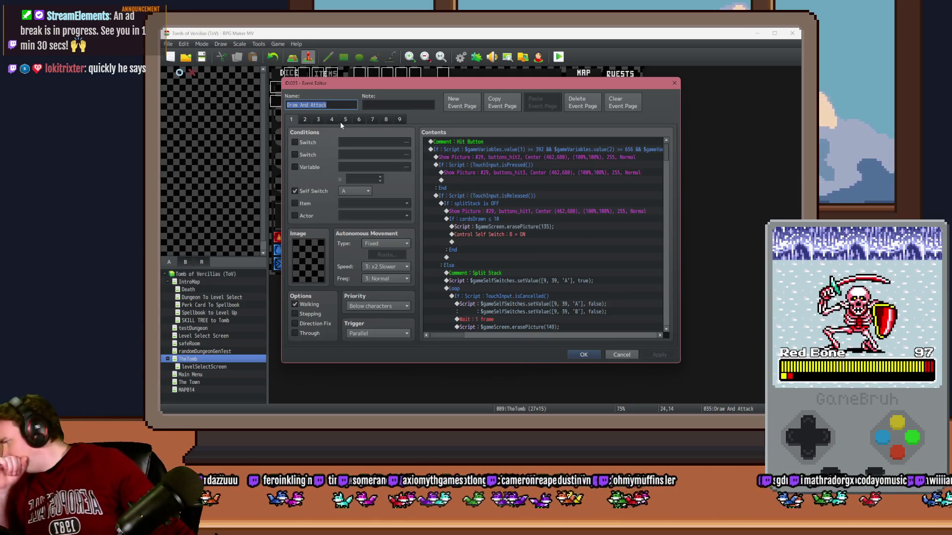
pyautogui.click(305, 119)
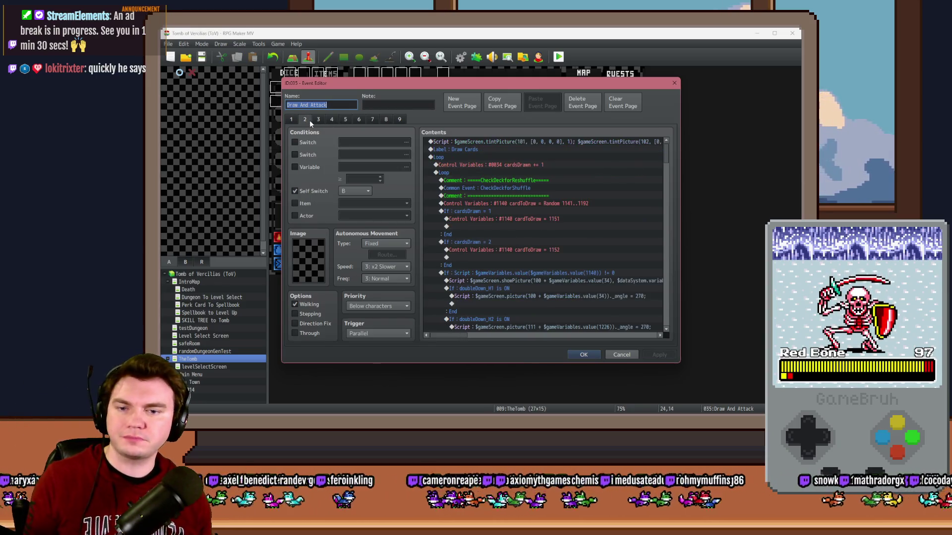
pyautogui.click(500, 219)
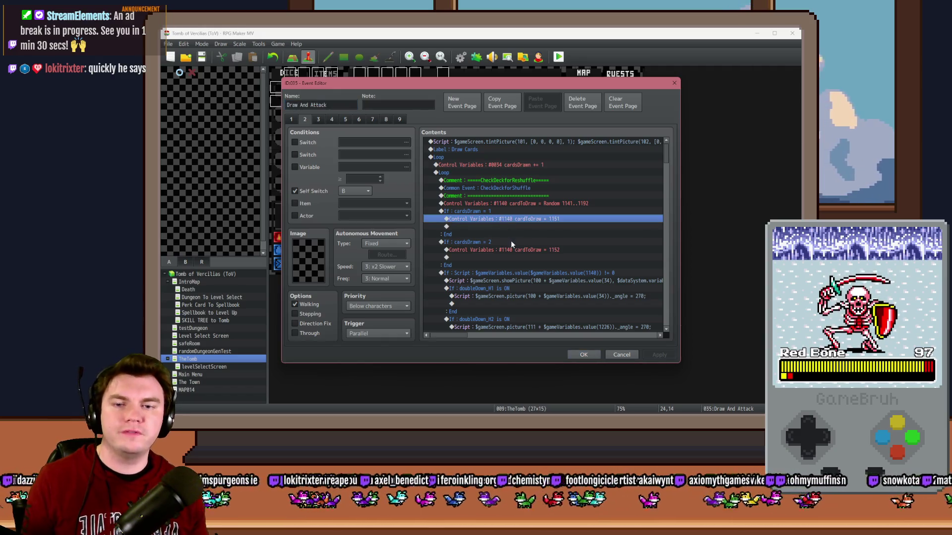
pyautogui.click(510, 250)
pyautogui.doubleClick(512, 250)
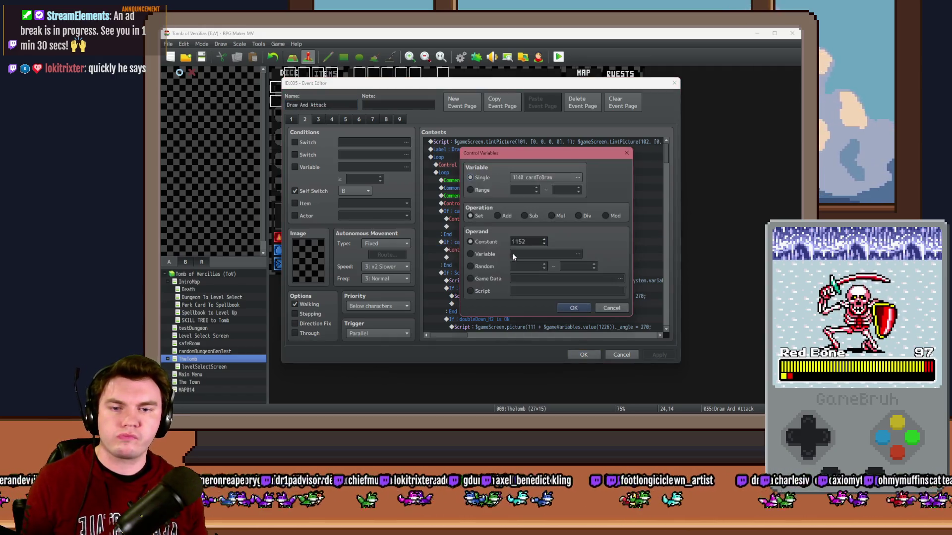
pyautogui.click(574, 308)
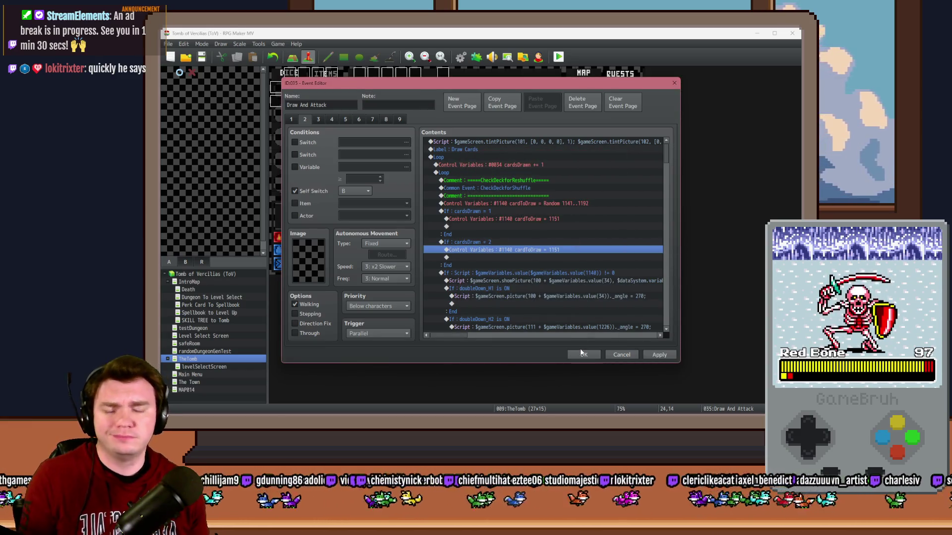
# Confirm the event edits, save the project and launch a playtest.
pyautogui.click(580, 349)
pyautogui.hotkey('alt', 'F4')
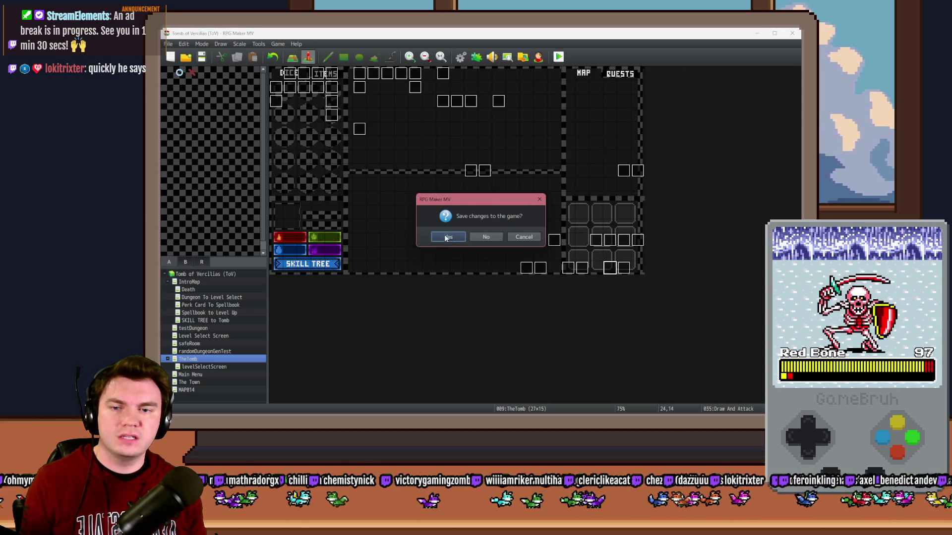
pyautogui.click(447, 237)
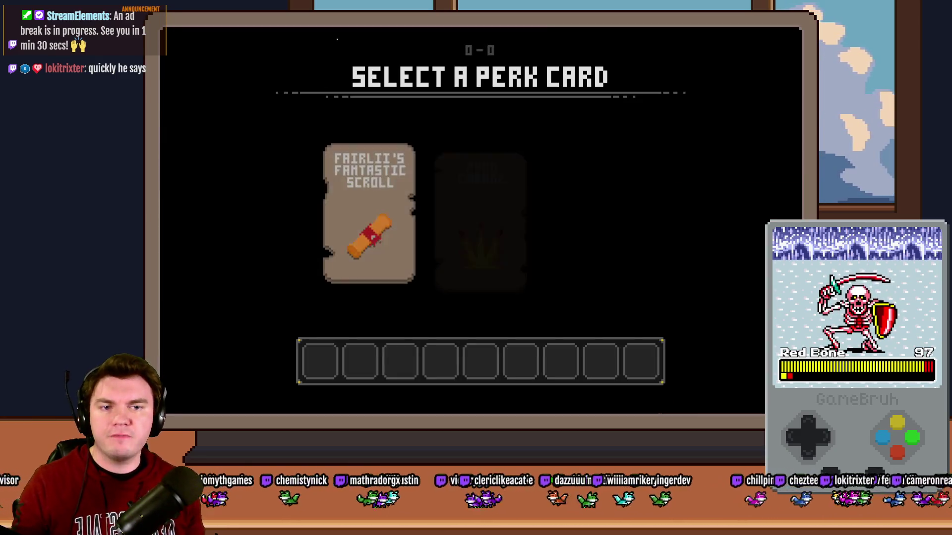
# Take the Fairlii's Fantastic Scroll perk, walk into the ogre fight and split the pair of Jacks.
pyautogui.click(386, 180)
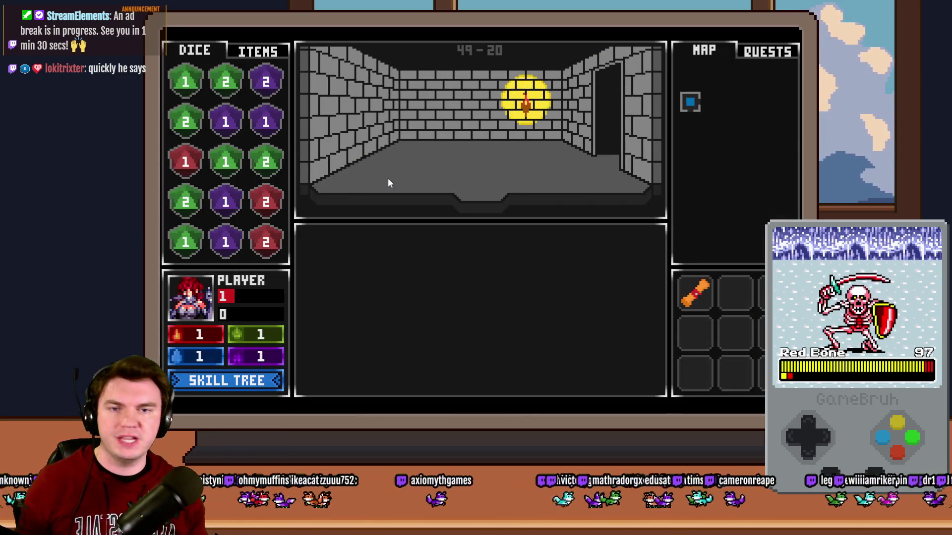
pyautogui.press('w')
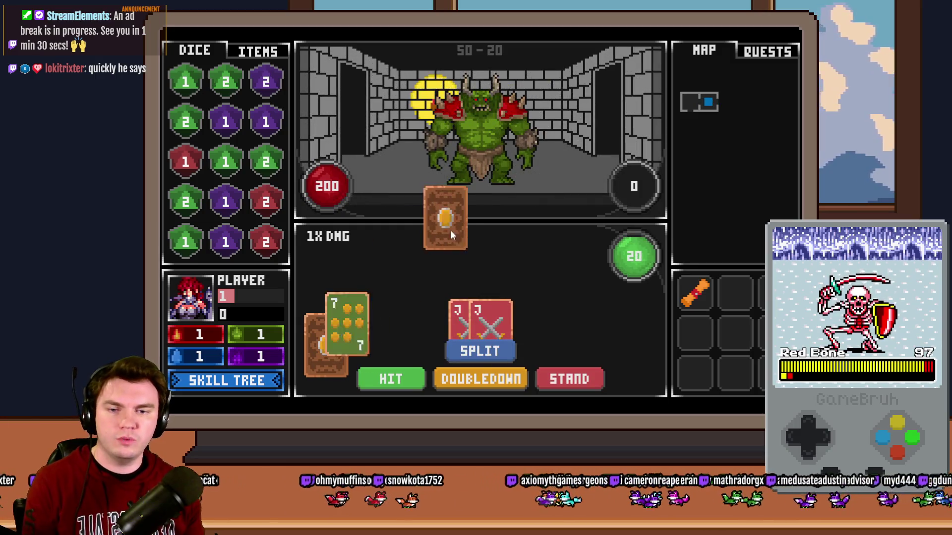
pyautogui.click(480, 351)
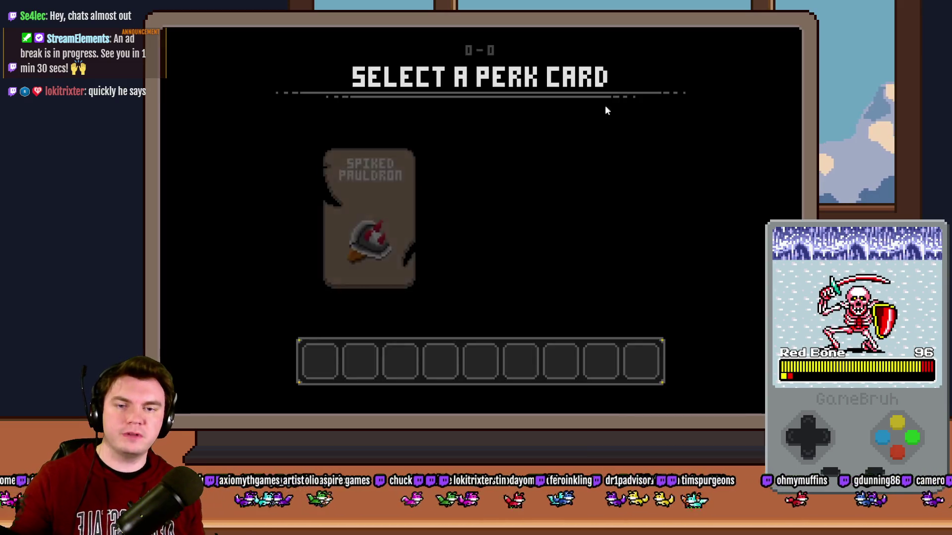
# Run the dungeon with the Spiked Pauldron perk, splitting the Jacks against the ogre.
pyautogui.click(356, 187)
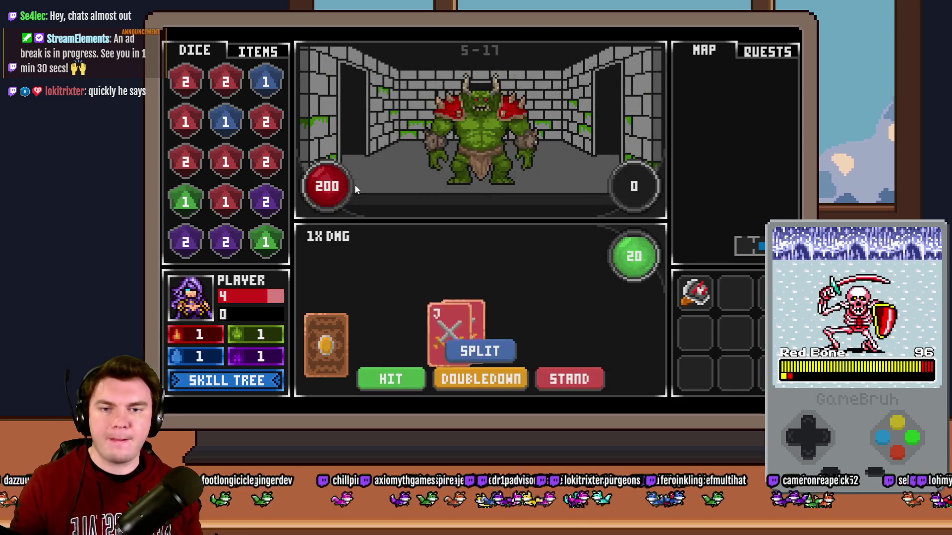
pyautogui.click(480, 351)
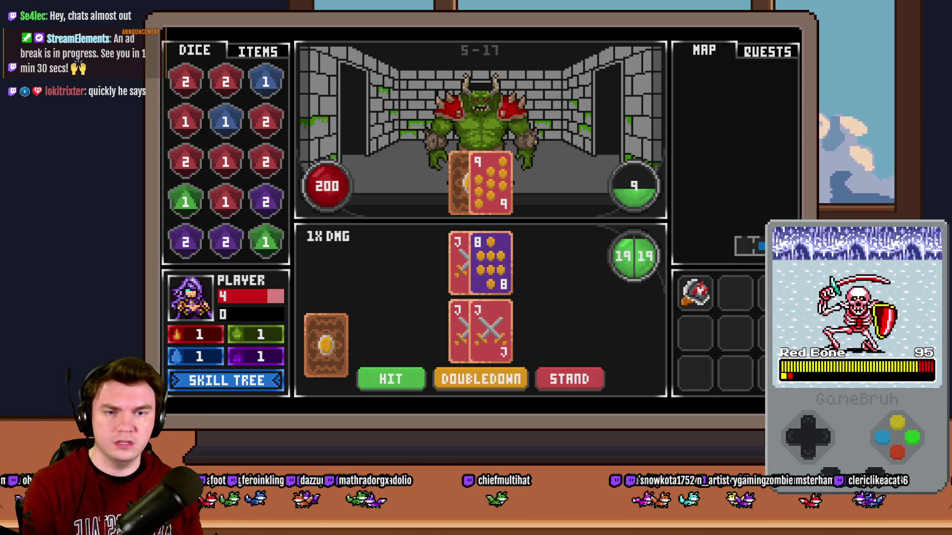
pyautogui.press('Tab')
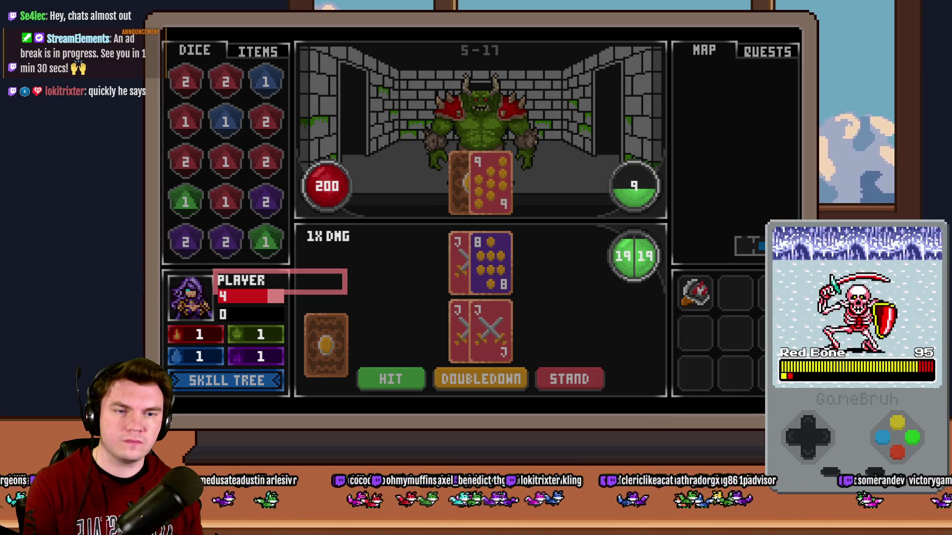
pyautogui.click(634, 256)
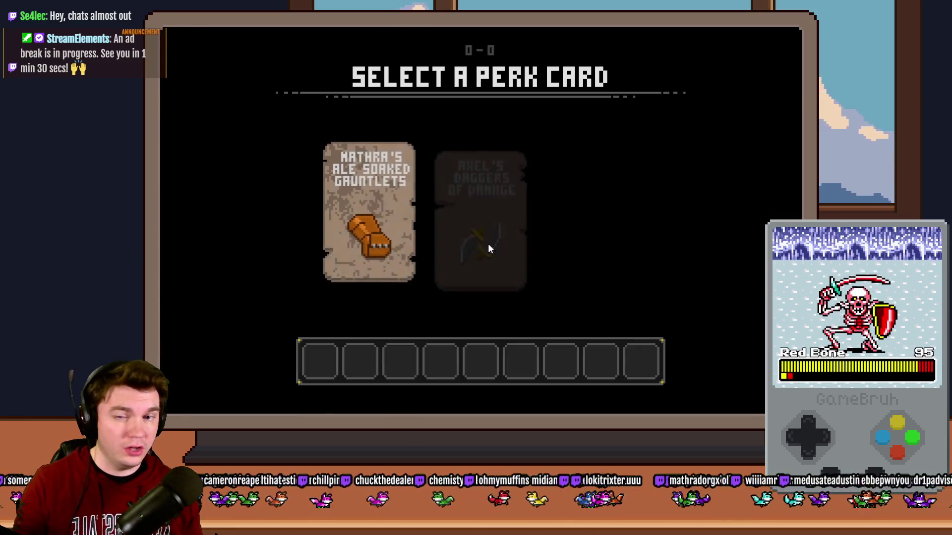
# Replay with the gauntlets perk past the glyph room, split the Jacks, then pick Spiked Pauldron.
pyautogui.click(389, 225)
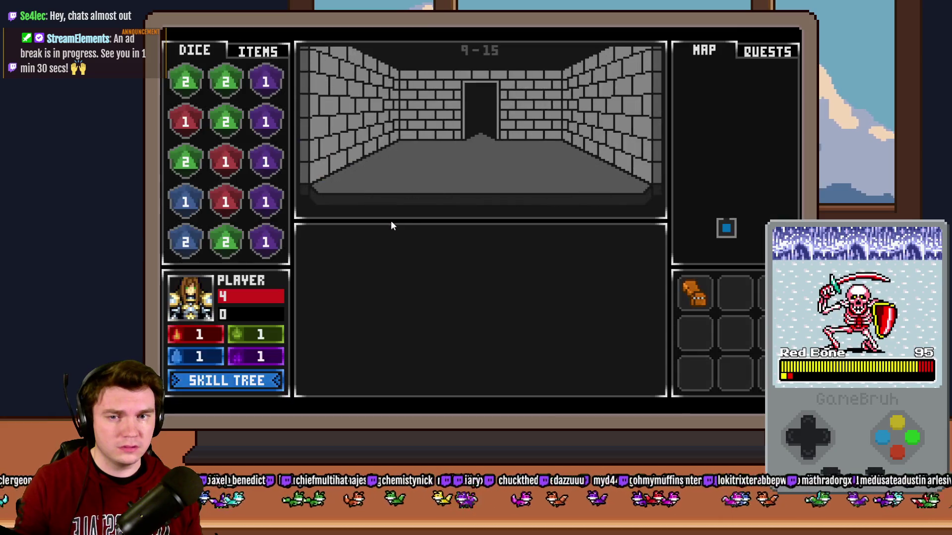
pyautogui.press('w')
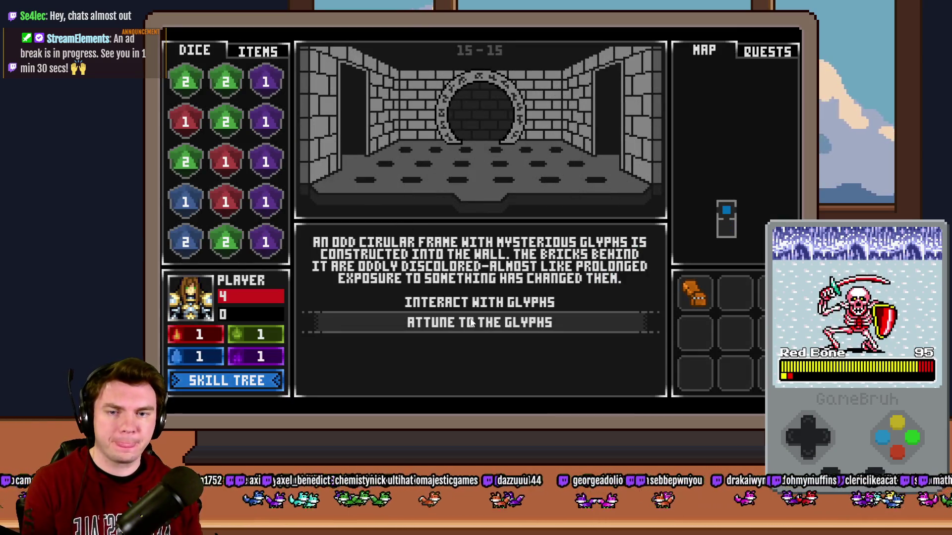
pyautogui.click(472, 323)
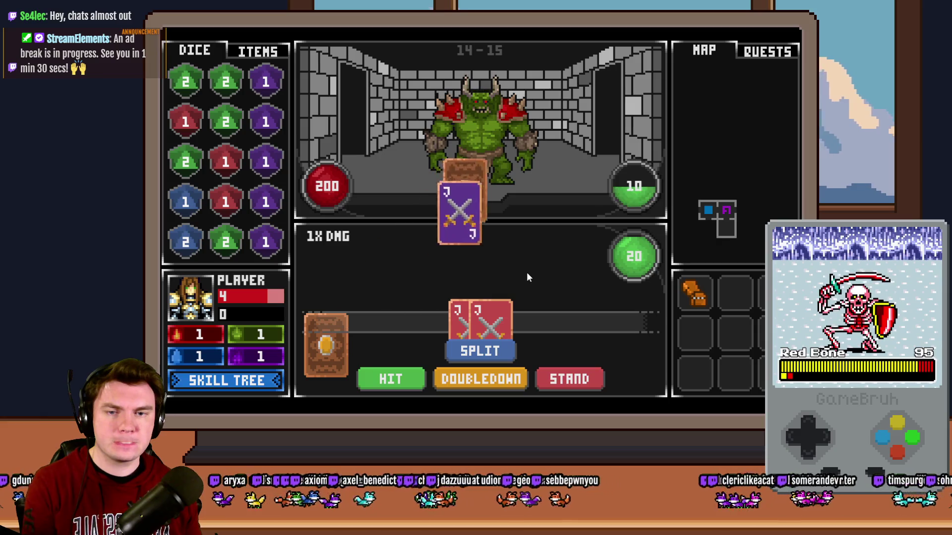
pyautogui.click(495, 352)
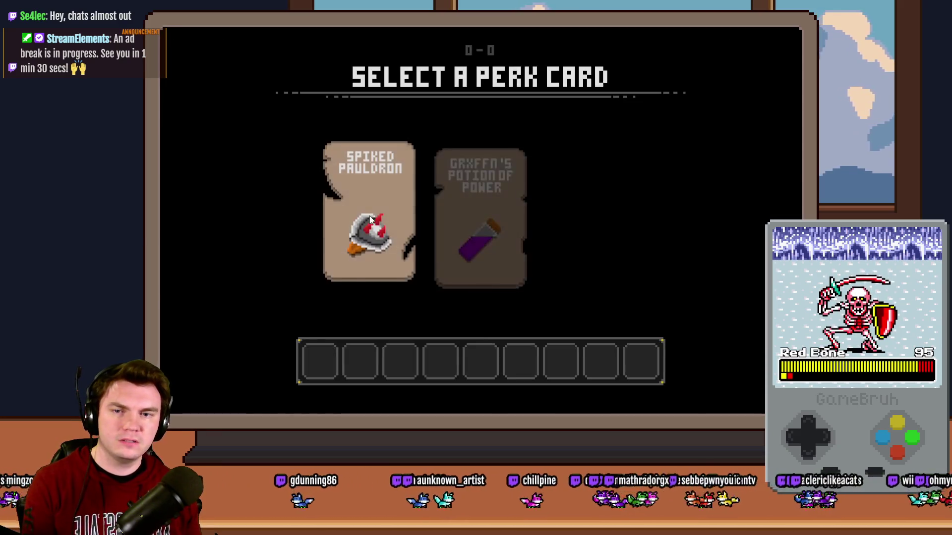
pyautogui.click(370, 215)
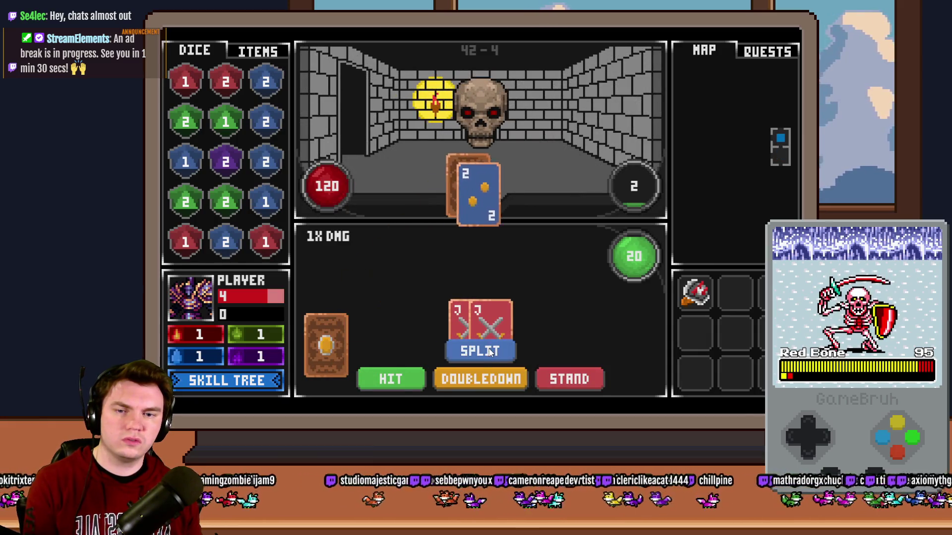
# Try splitting the player's pair of Jacks in the skull battle.
pyautogui.click(488, 348)
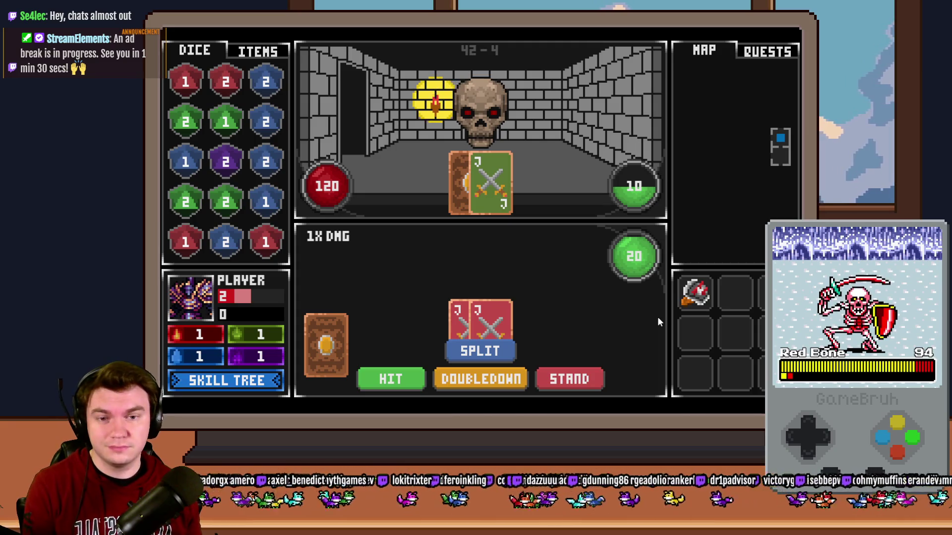
pyautogui.click(491, 350)
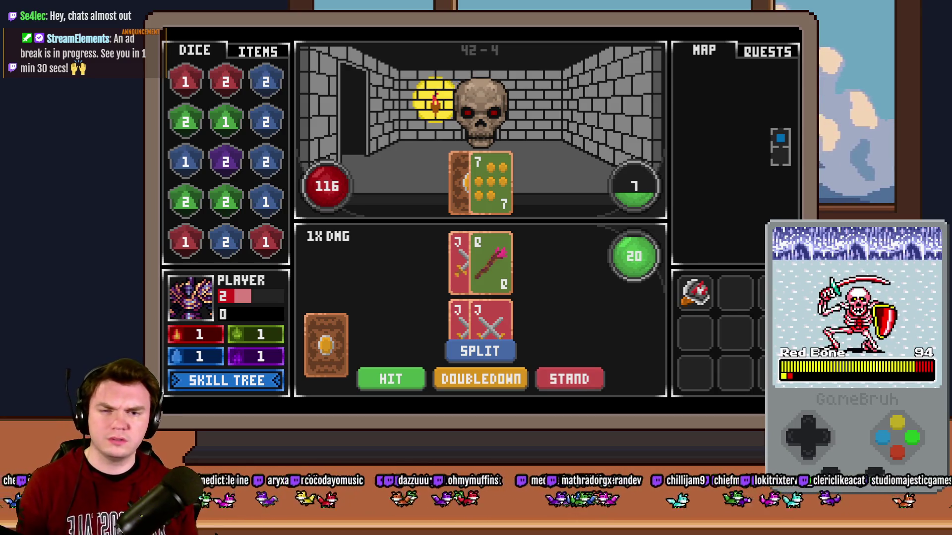
# Split the Jacks, play out the skull round, and pick a perk to return to the dungeon.
pyautogui.click(480, 351)
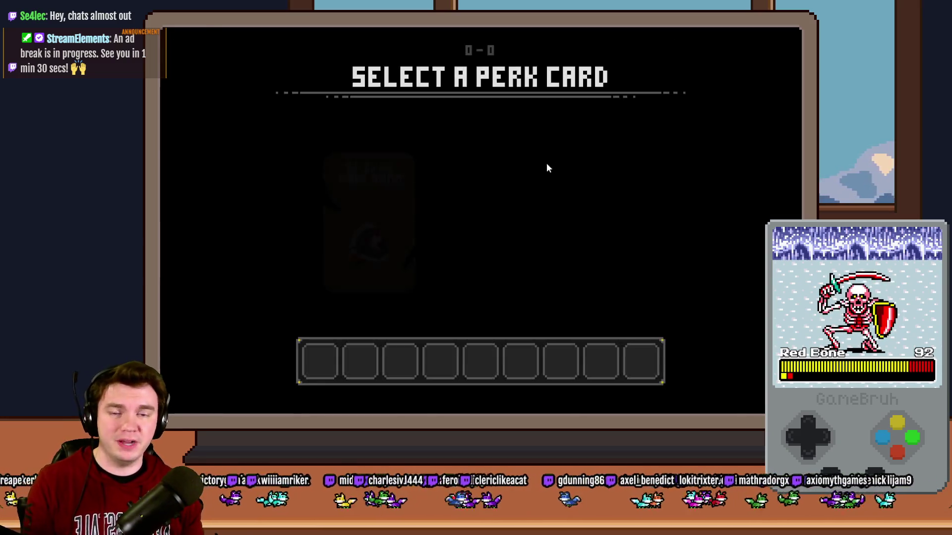
pyautogui.click(353, 221)
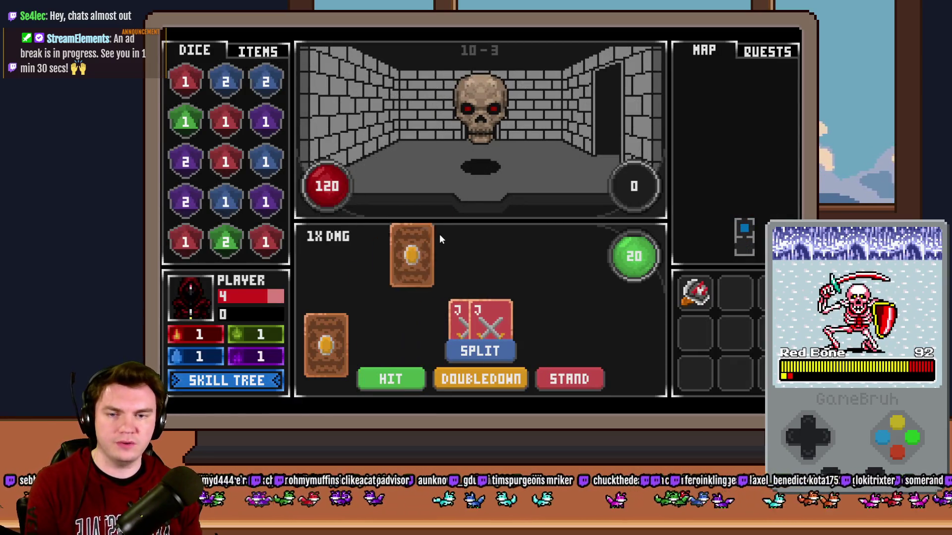
# Split the Jacks against the skull into hands of 19 and 15, then close the playtest.
pyautogui.click(487, 352)
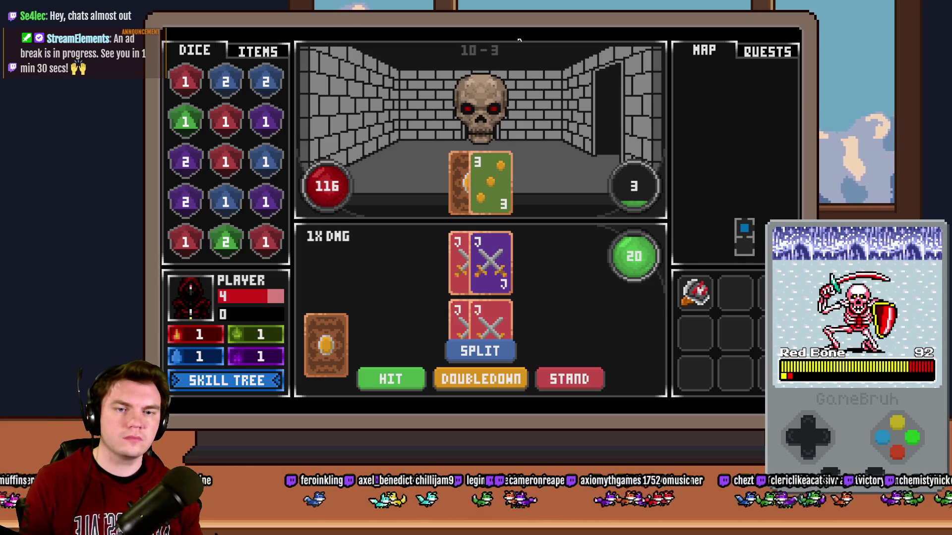
pyautogui.click(475, 352)
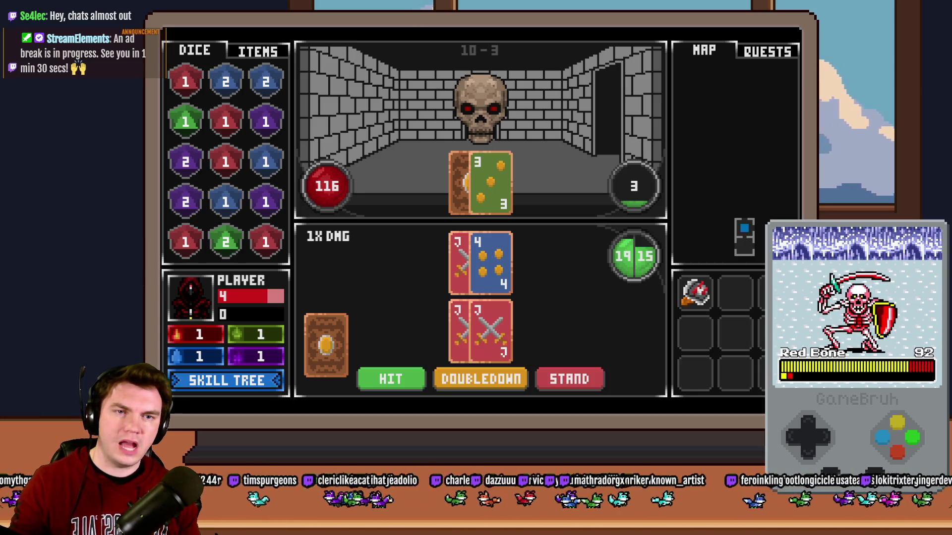
pyautogui.hotkey('alt', 'F4')
# Open the Draw And Attack event and review page 1's First Row and Second Row card branches.
pyautogui.press('Return')
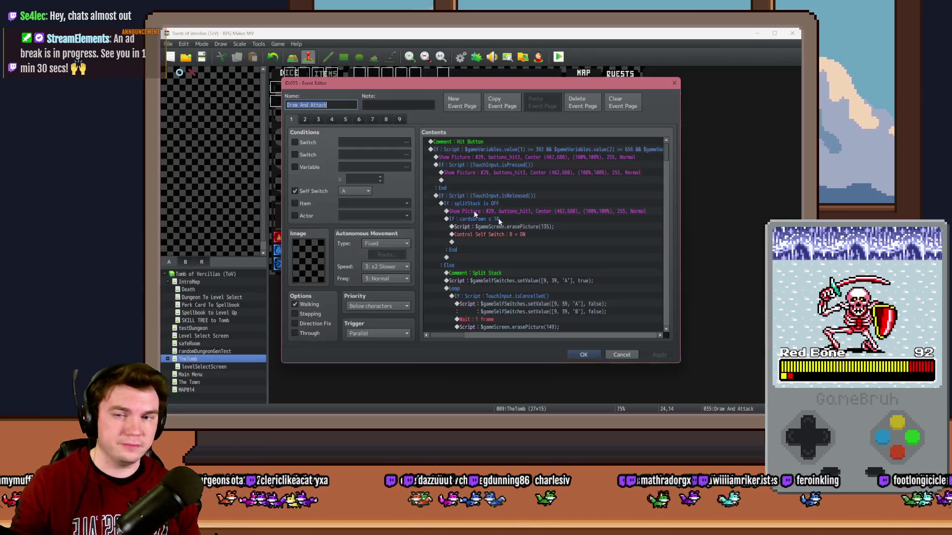
pyautogui.scroll(-4, 667, 156)
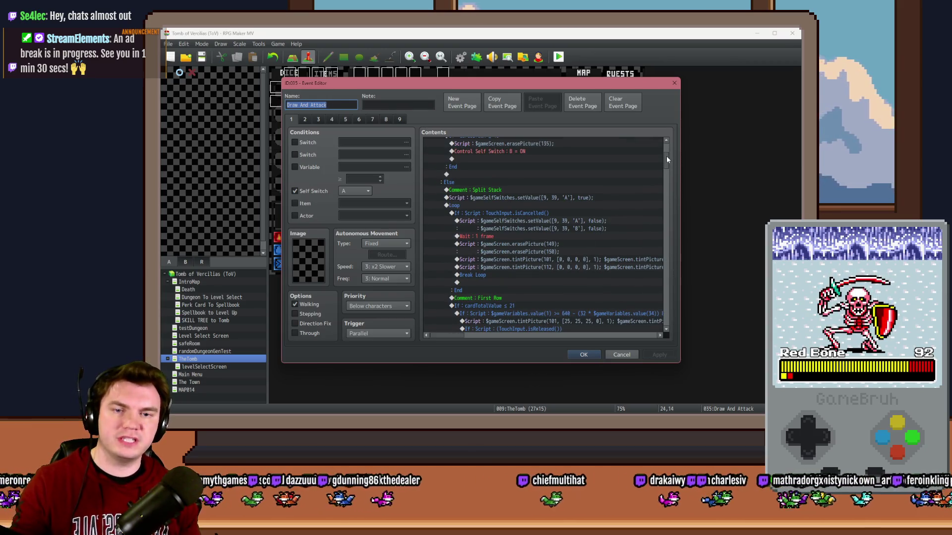
pyautogui.moveTo(668, 160); pyautogui.dragTo(667, 163)
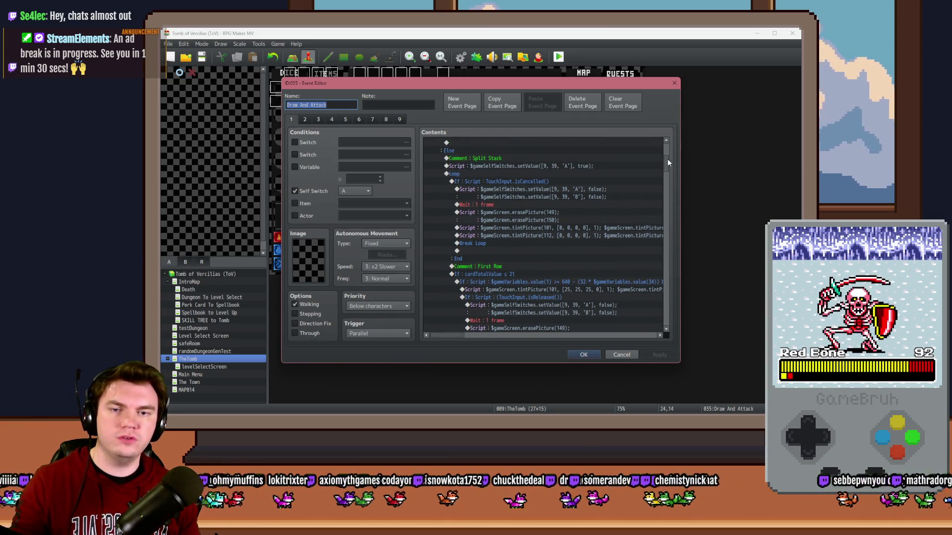
pyautogui.moveTo(668, 160); pyautogui.dragTo(666, 166)
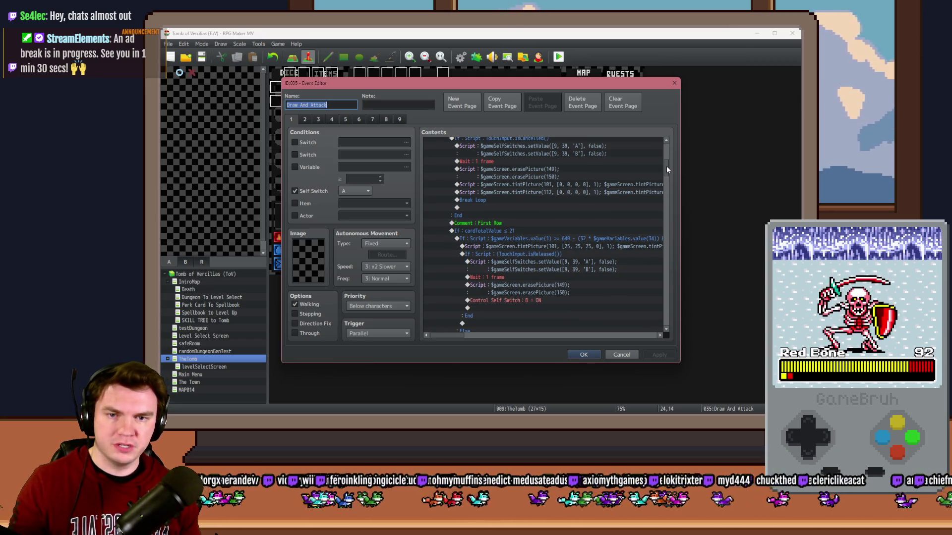
pyautogui.moveTo(666, 166)
pyautogui.mouseDown()
pyautogui.moveTo(670, 207)
pyautogui.moveTo(671, 197)
pyautogui.mouseUp()
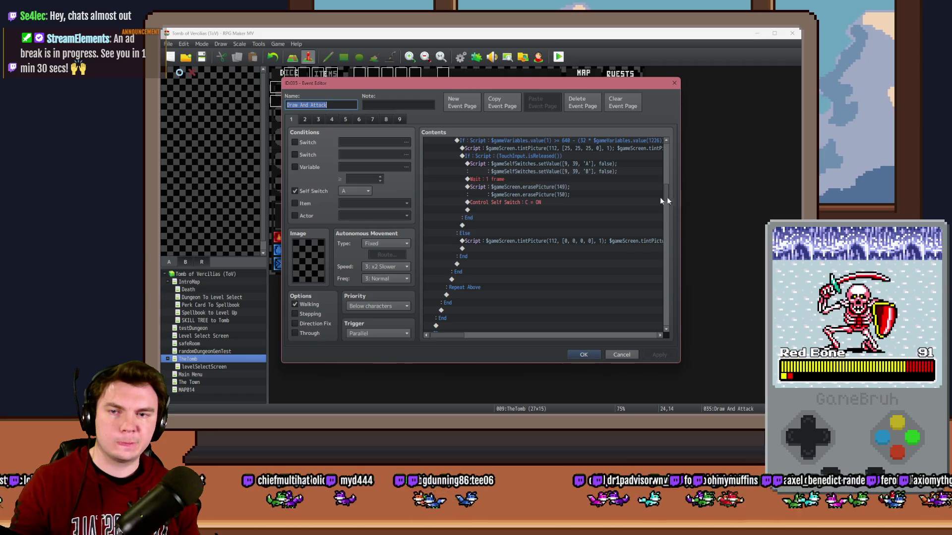
pyautogui.scroll(4, 489, 213)
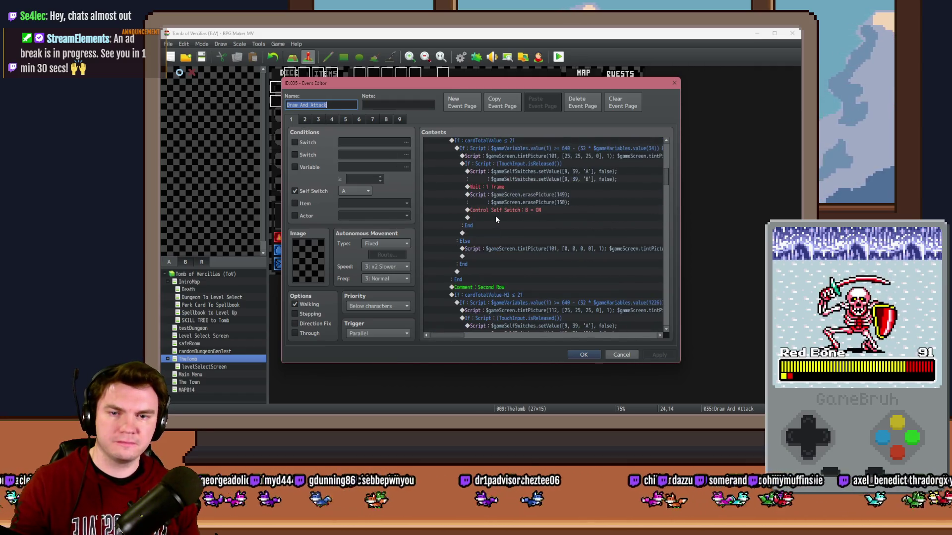
pyautogui.scroll(-2, 506, 238)
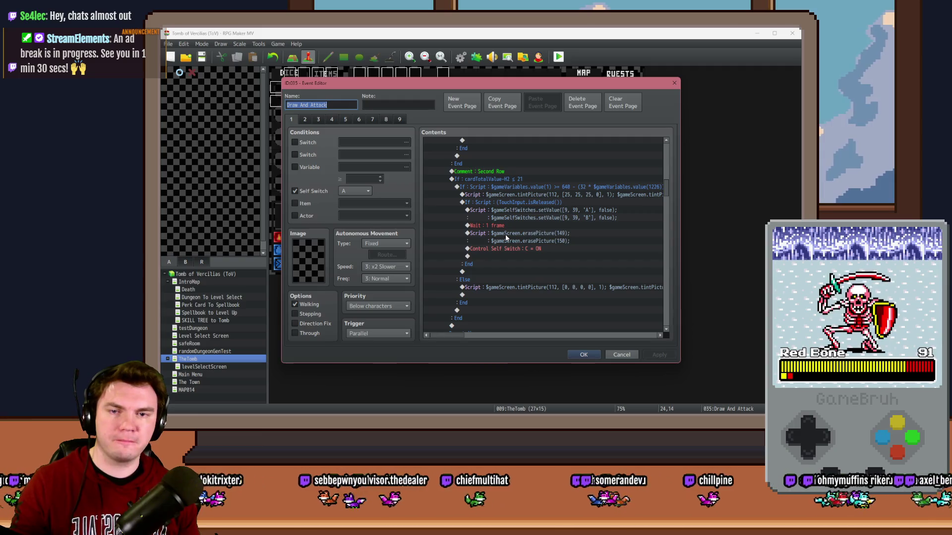
# Inspect the random cardToDraw line on page 2, then close the editor without saving.
pyautogui.click(305, 119)
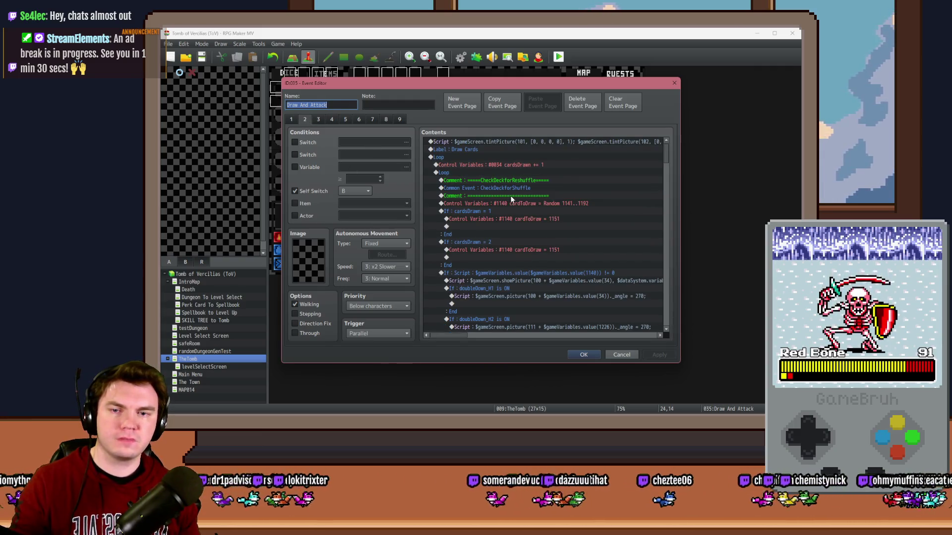
pyautogui.click(546, 203)
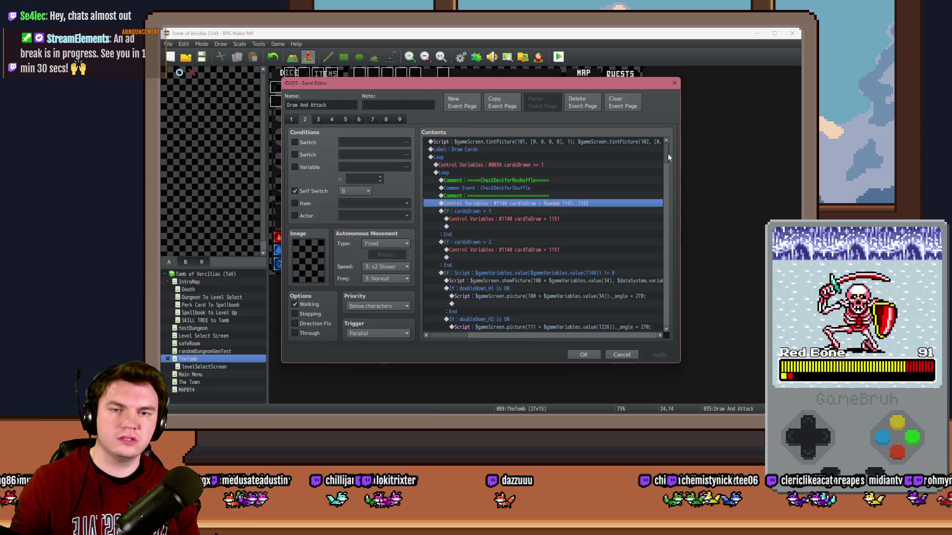
pyautogui.moveTo(668, 155); pyautogui.dragTo(668, 193)
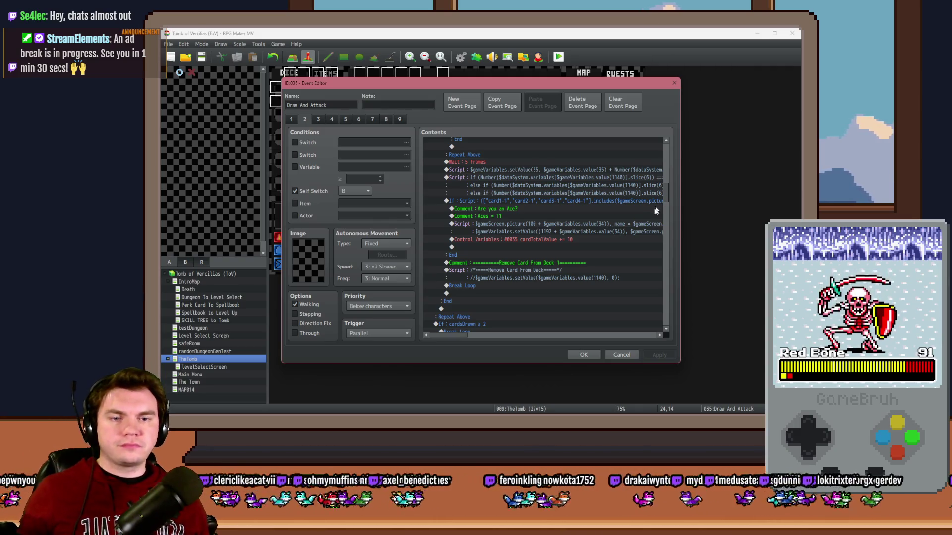
pyautogui.click(615, 353)
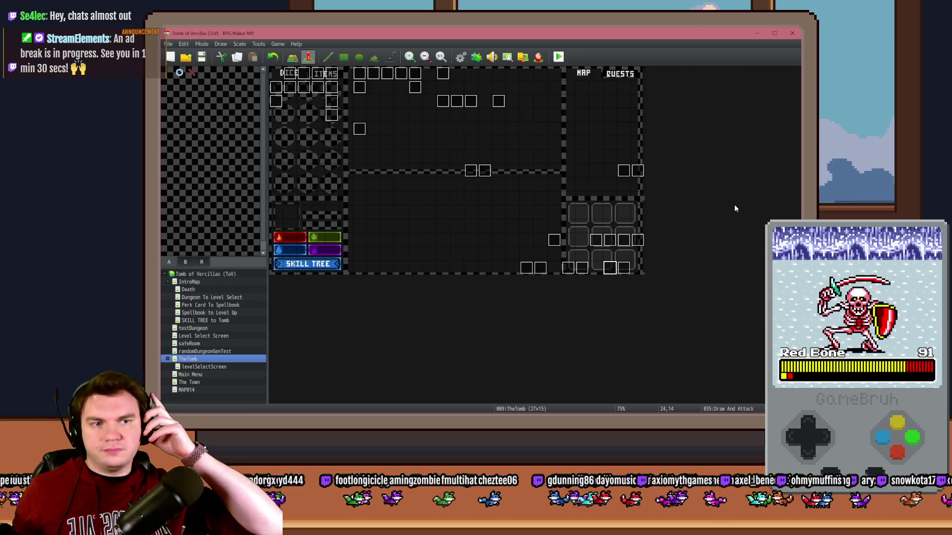
# Move the random cardToDraw line above the If Script block and save the event.
pyautogui.doubleClick(606, 269)
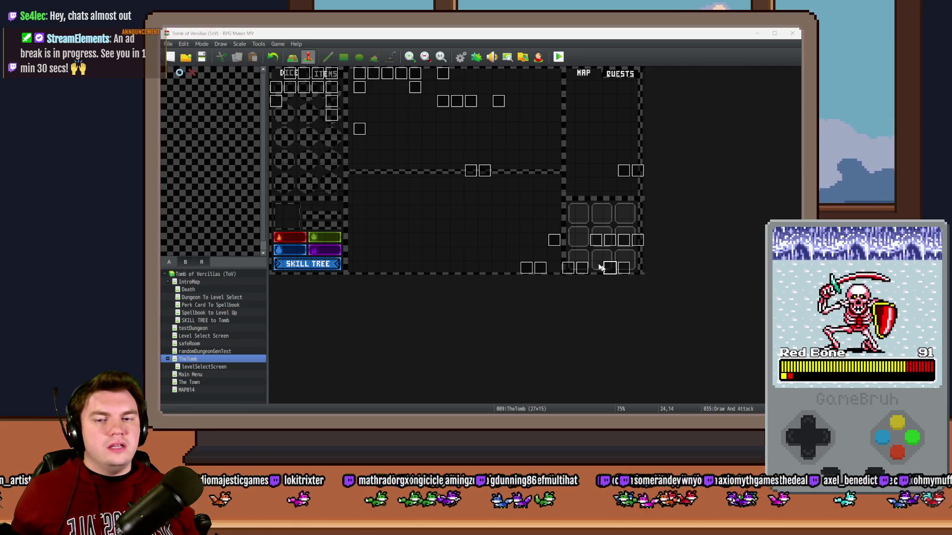
pyautogui.click(487, 203)
pyautogui.press('Delete')
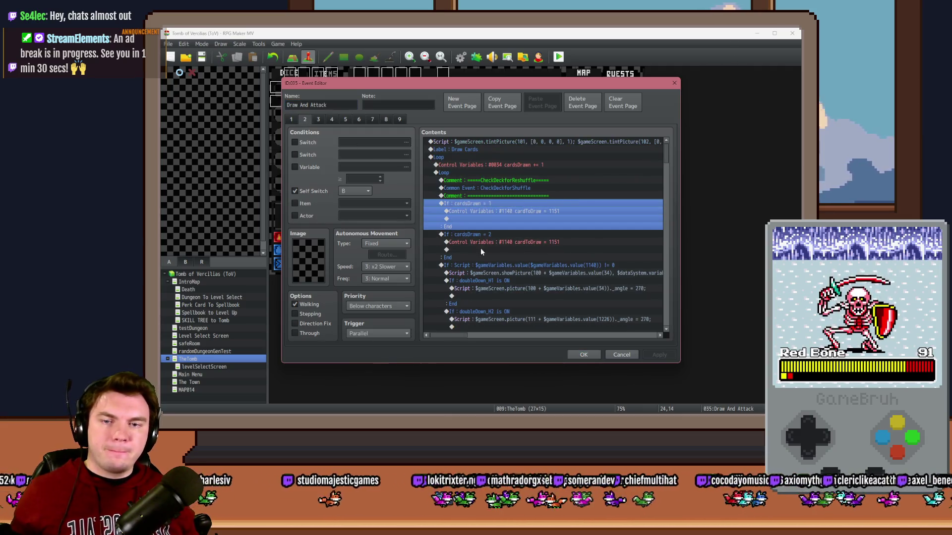
pyautogui.click(474, 265)
pyautogui.hotkey('ctrl', 'v')
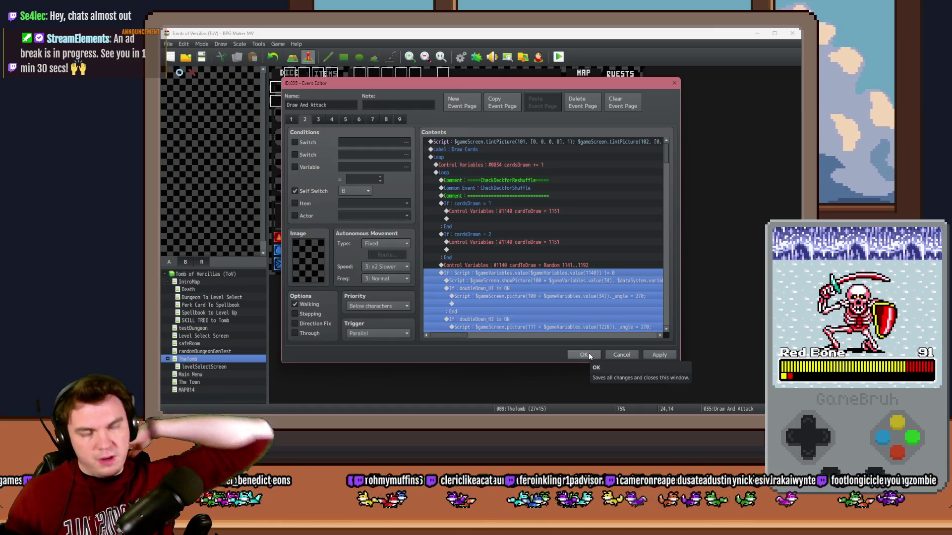
pyautogui.click(588, 353)
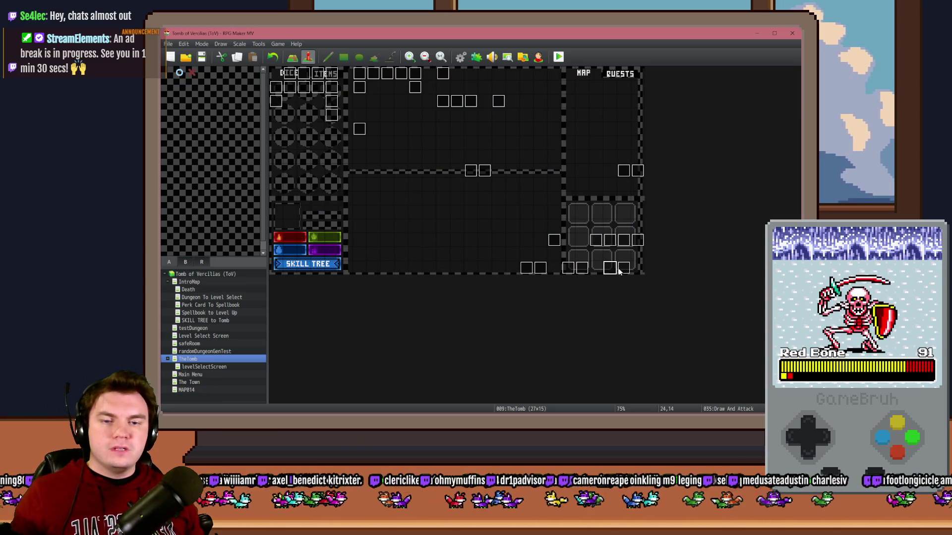
# Open the Monster Draw event and inspect its monsterCardsDrawn checks, random cardToDraw and cardsToMove lines.
pyautogui.doubleClick(615, 271)
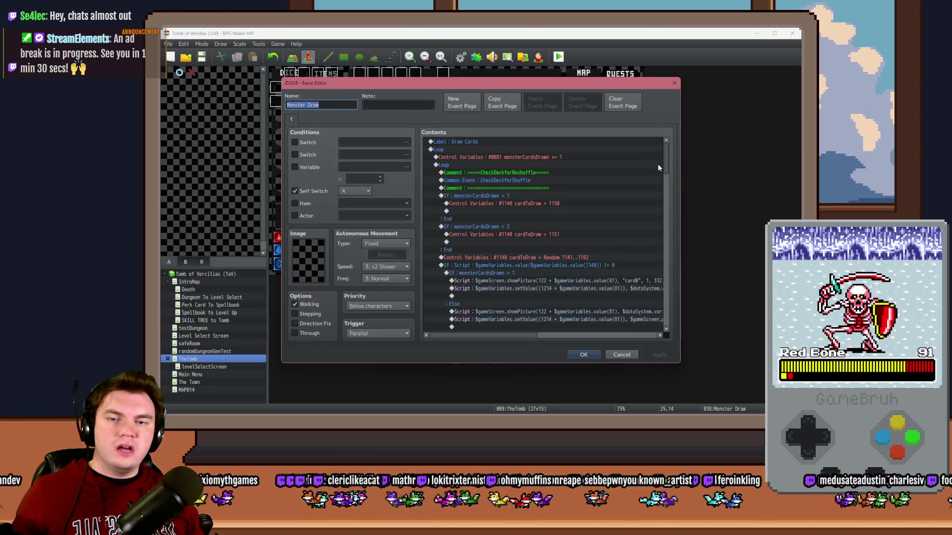
pyautogui.scroll(-2, 668, 161)
pyautogui.scroll(2, 669, 164)
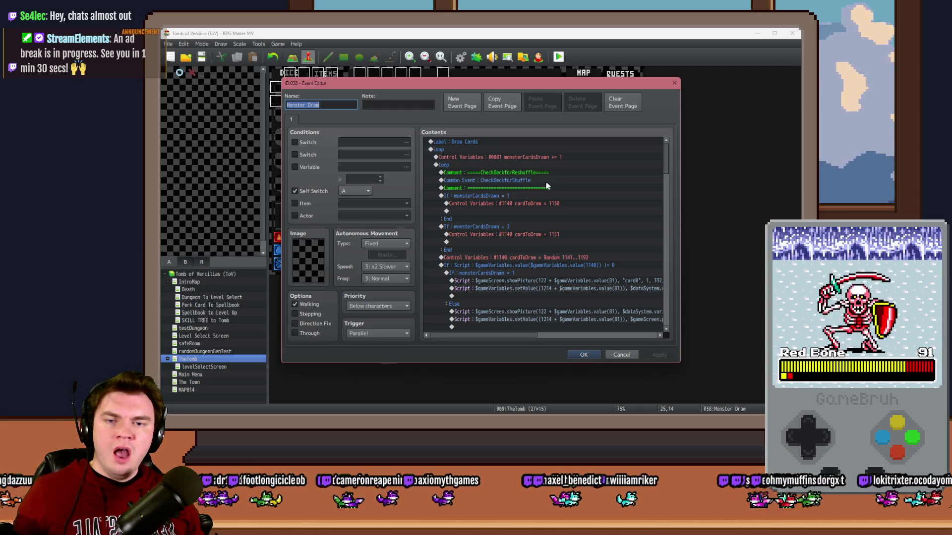
pyautogui.click(514, 195)
pyautogui.click(517, 227)
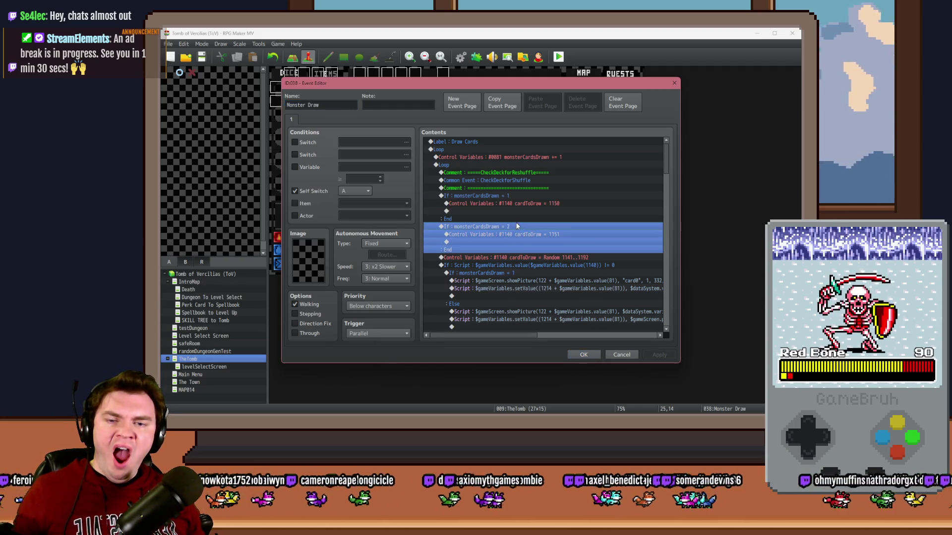
pyautogui.click(522, 256)
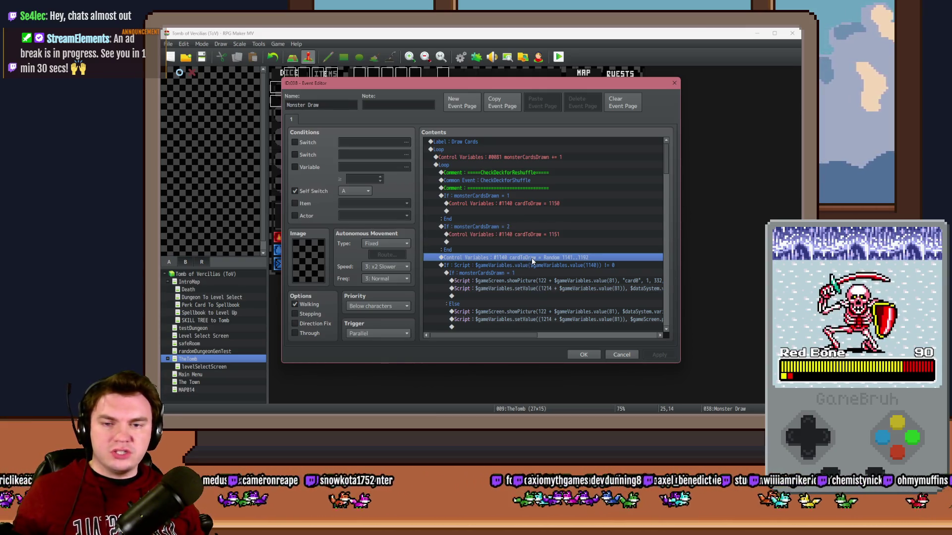
pyautogui.scroll(-3, 531, 258)
pyautogui.scroll(-2, 543, 223)
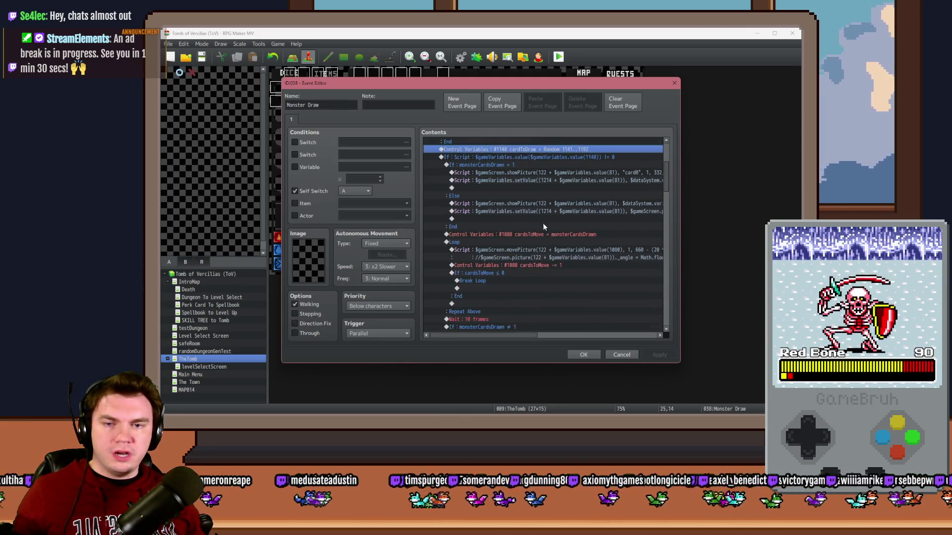
pyautogui.click(529, 165)
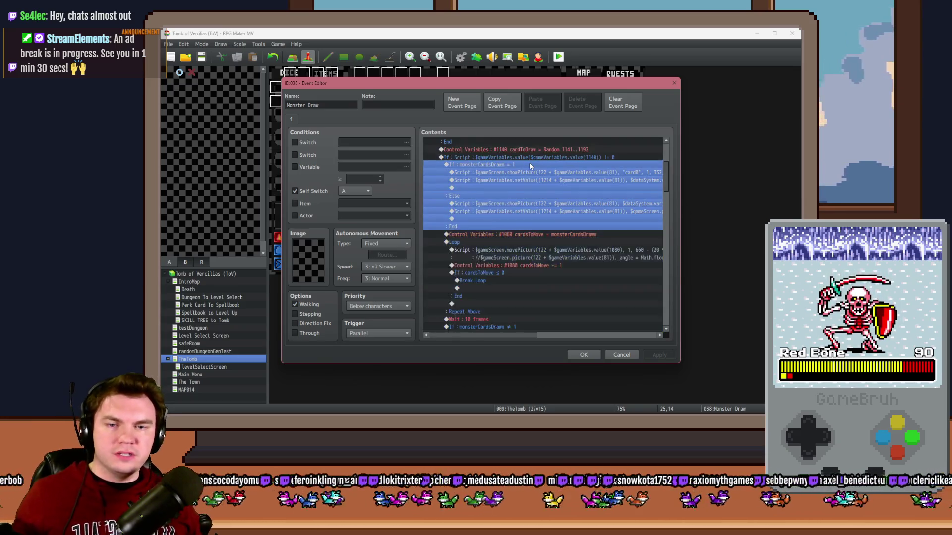
pyautogui.click(546, 235)
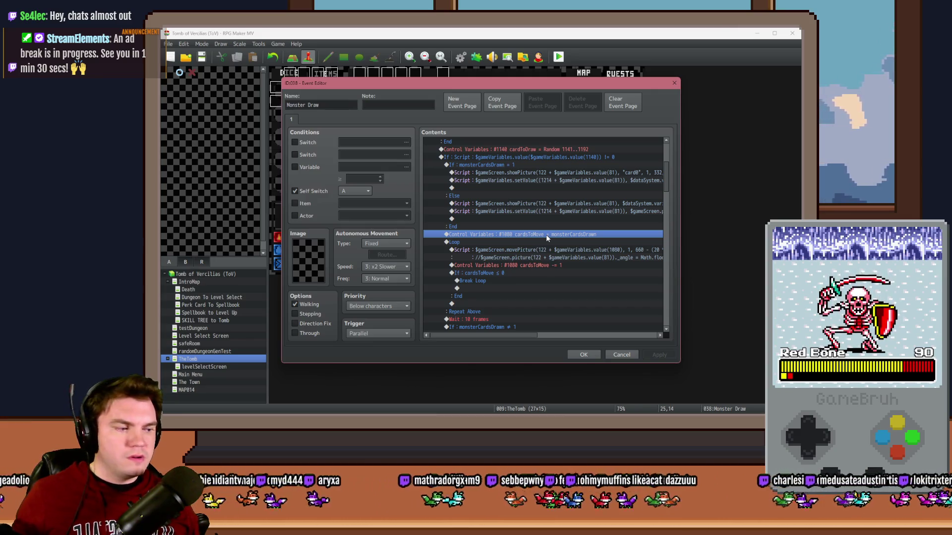
# Scroll the Monster Draw contents down to the Monster Blackjack script and wait commands.
pyautogui.scroll(-3, 546, 233)
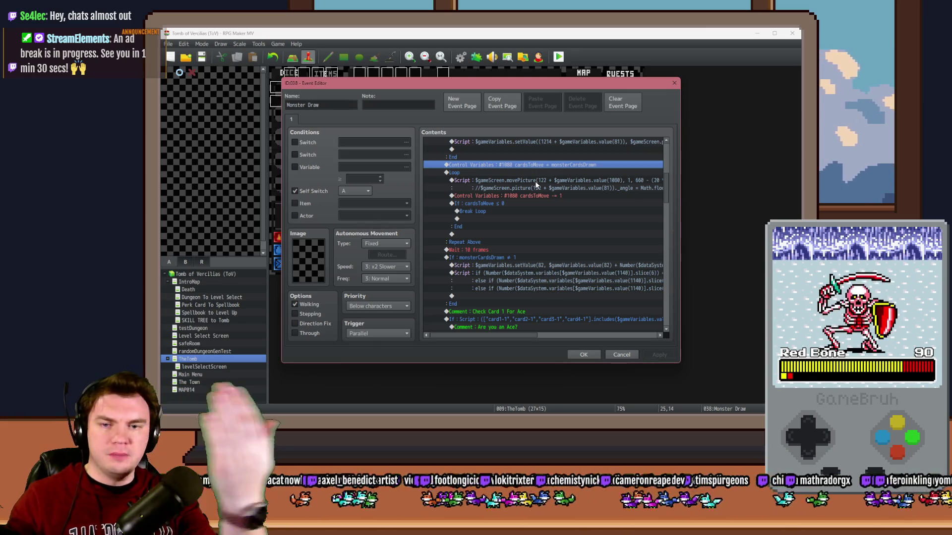
pyautogui.scroll(3, 545, 209)
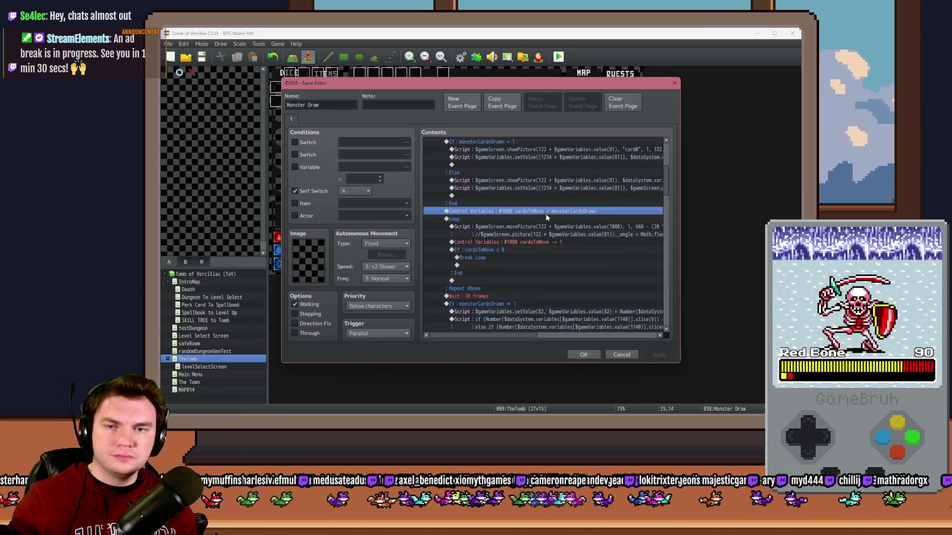
pyautogui.scroll(-2, 546, 218)
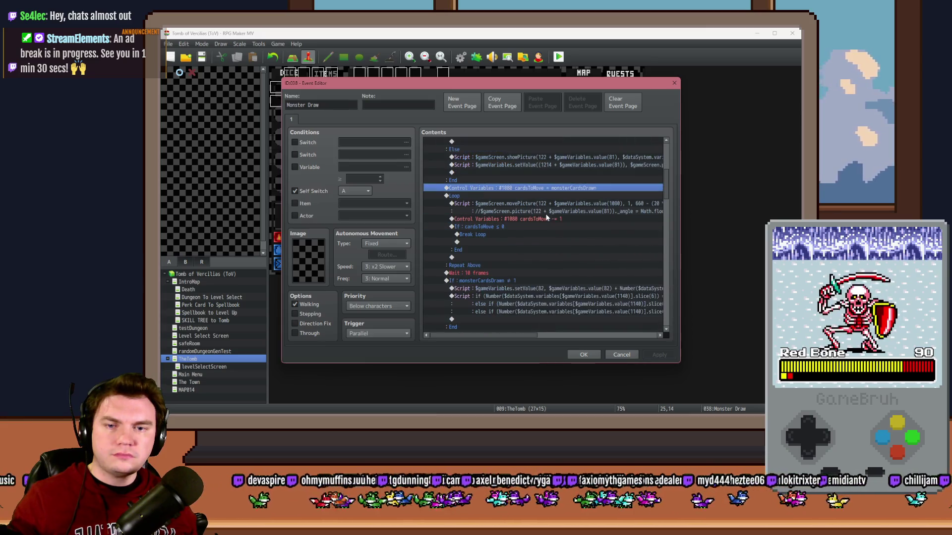
pyautogui.scroll(-2, 547, 218)
pyautogui.scroll(-3, 547, 218)
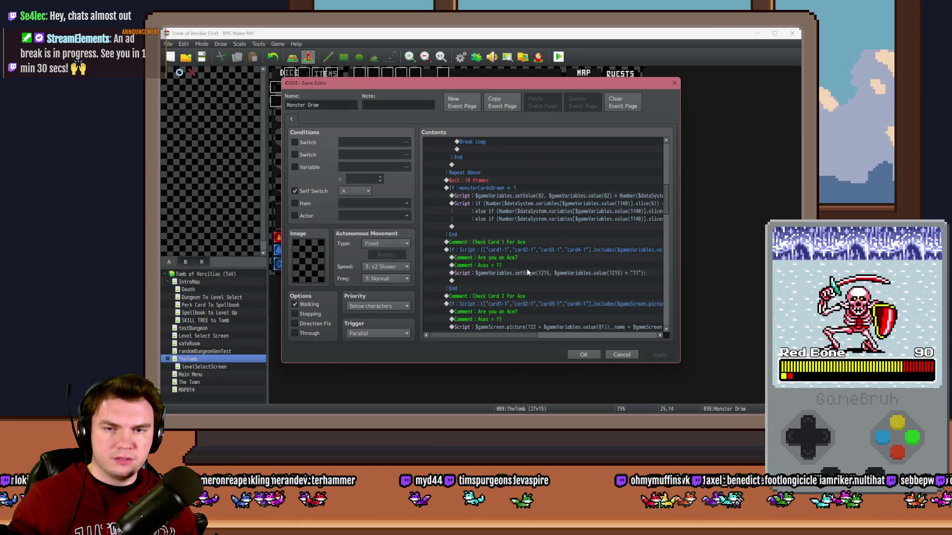
pyautogui.scroll(5, 520, 303)
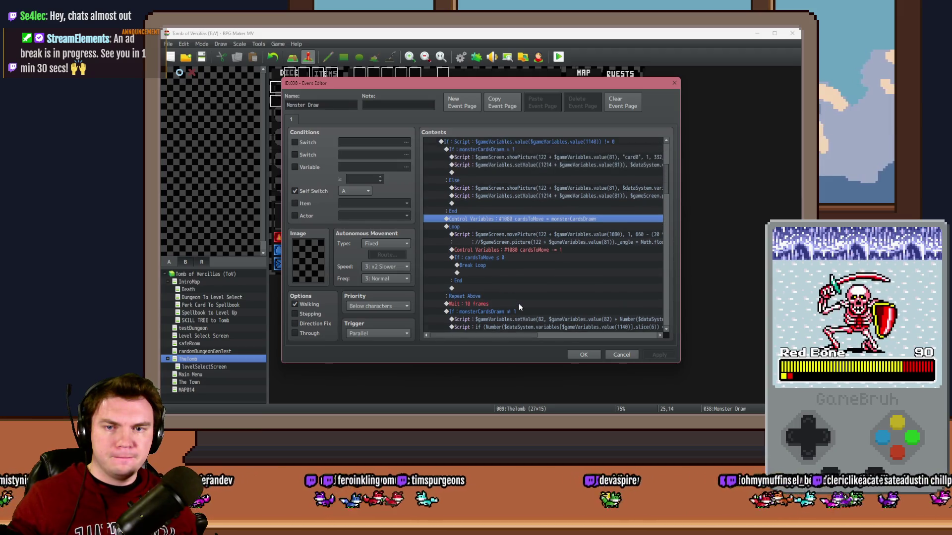
pyautogui.scroll(1, 519, 303)
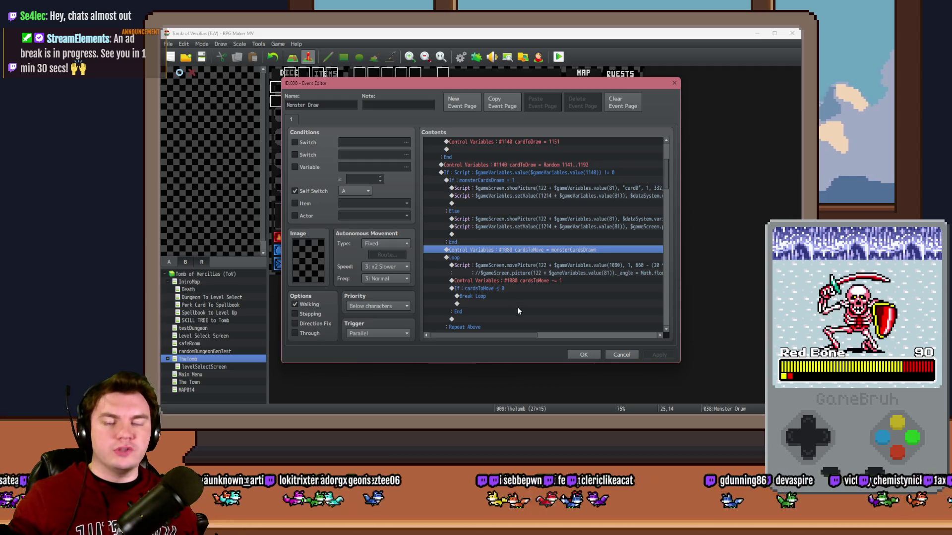
pyautogui.scroll(-6, 525, 300)
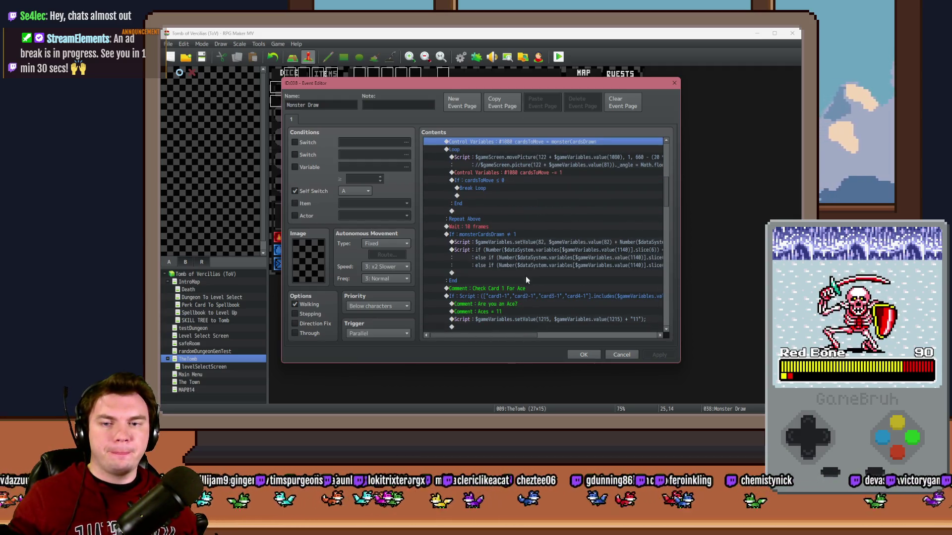
pyautogui.scroll(-1, 525, 267)
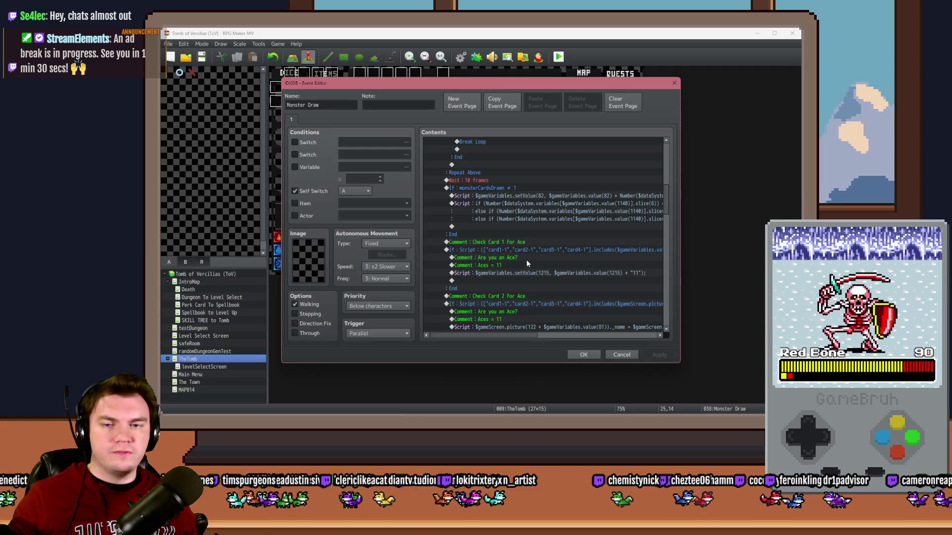
pyautogui.moveTo(523, 336)
pyautogui.mouseDown()
pyautogui.moveTo(539, 336)
pyautogui.moveTo(526, 333)
pyautogui.mouseUp()
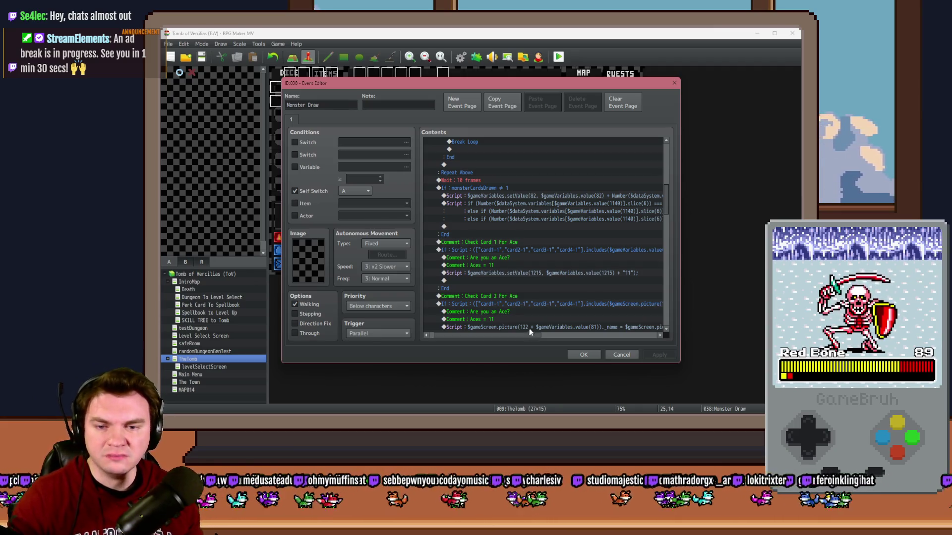
pyautogui.scroll(-6, 530, 301)
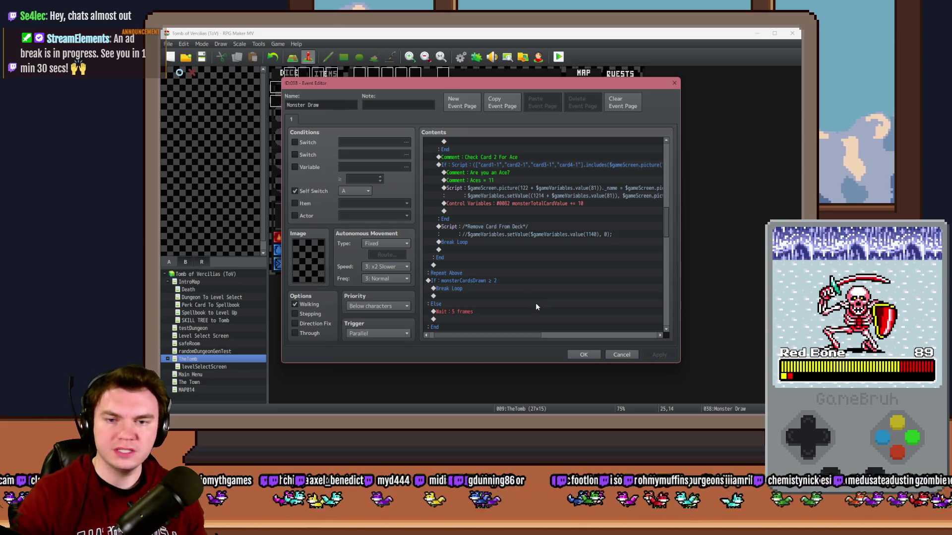
pyautogui.scroll(-3, 534, 257)
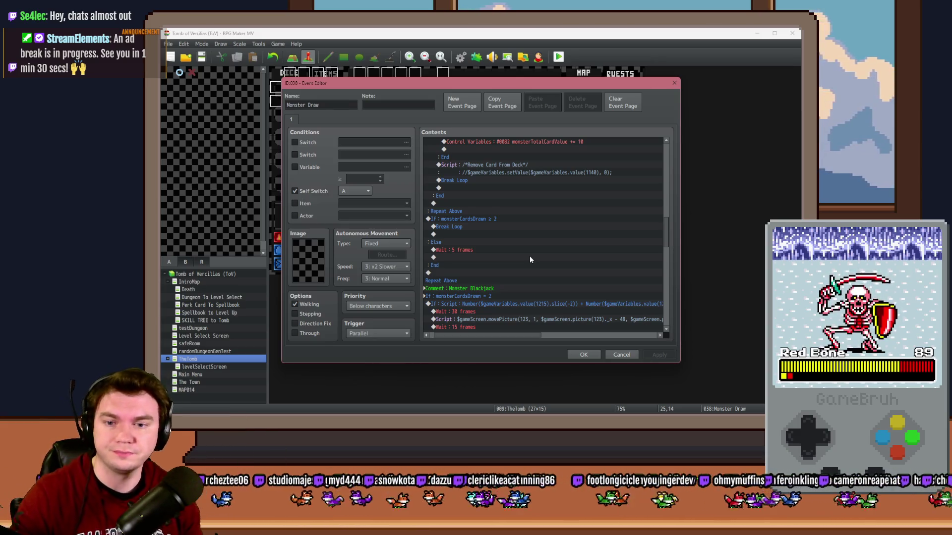
pyautogui.scroll(-2, 503, 317)
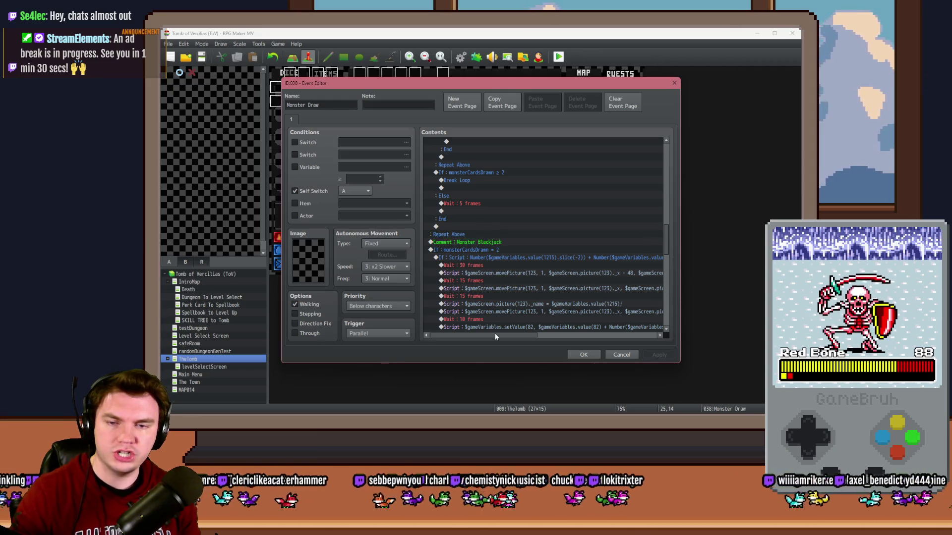
pyautogui.moveTo(495, 335); pyautogui.dragTo(540, 337)
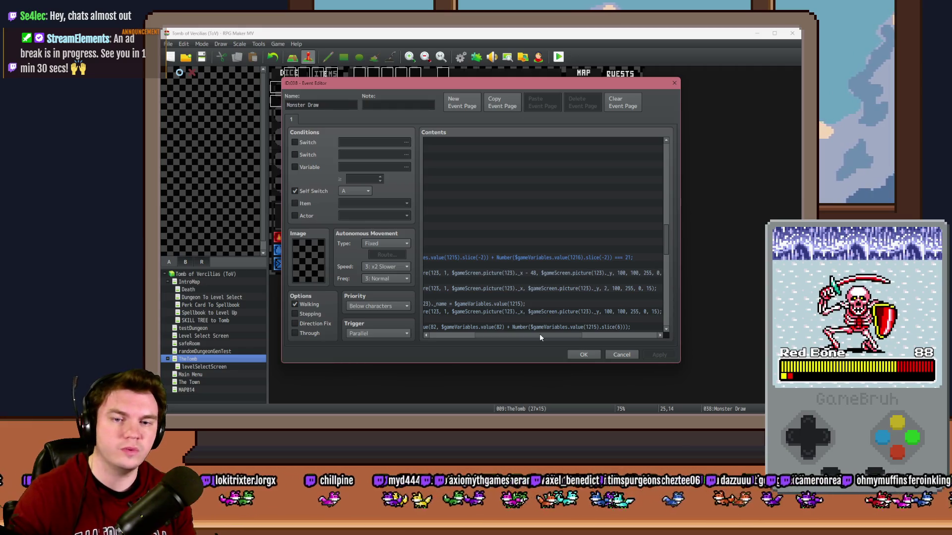
pyautogui.moveTo(540, 336); pyautogui.dragTo(472, 331)
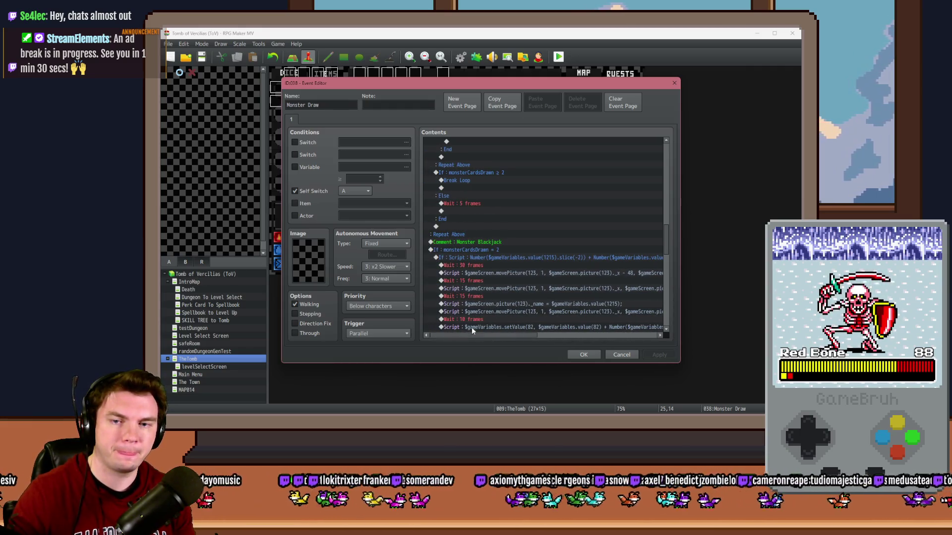
# Insert a white (255,255,255,85) 60-frame Flash Screen with wait before the Wait 30 frames line.
pyautogui.click(474, 257)
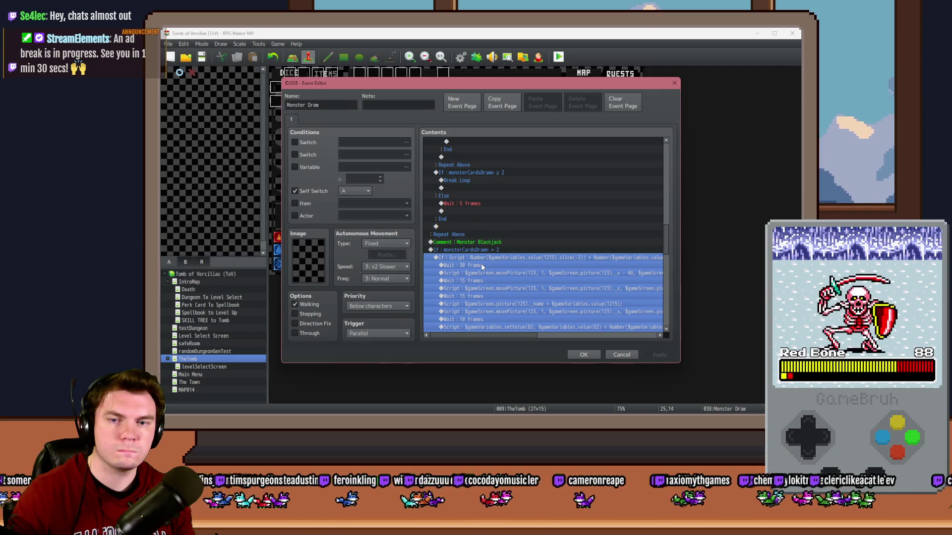
pyautogui.moveTo(515, 335)
pyautogui.mouseDown()
pyautogui.moveTo(584, 330)
pyautogui.moveTo(511, 331)
pyautogui.mouseUp()
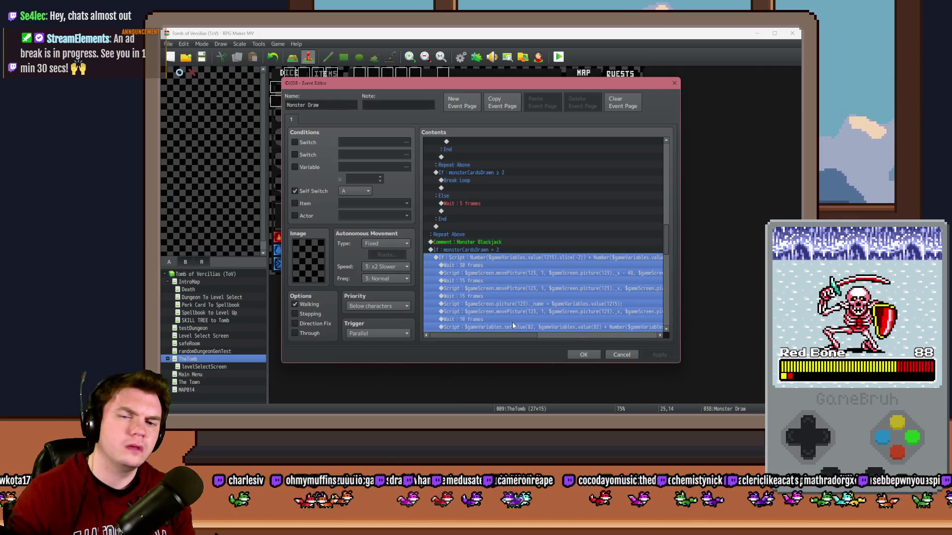
pyautogui.doubleClick(486, 267)
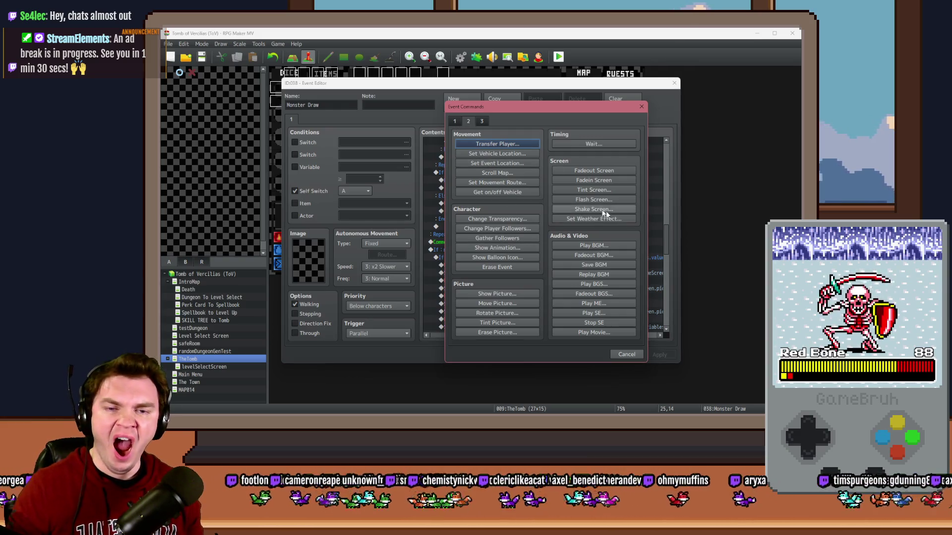
pyautogui.click(595, 199)
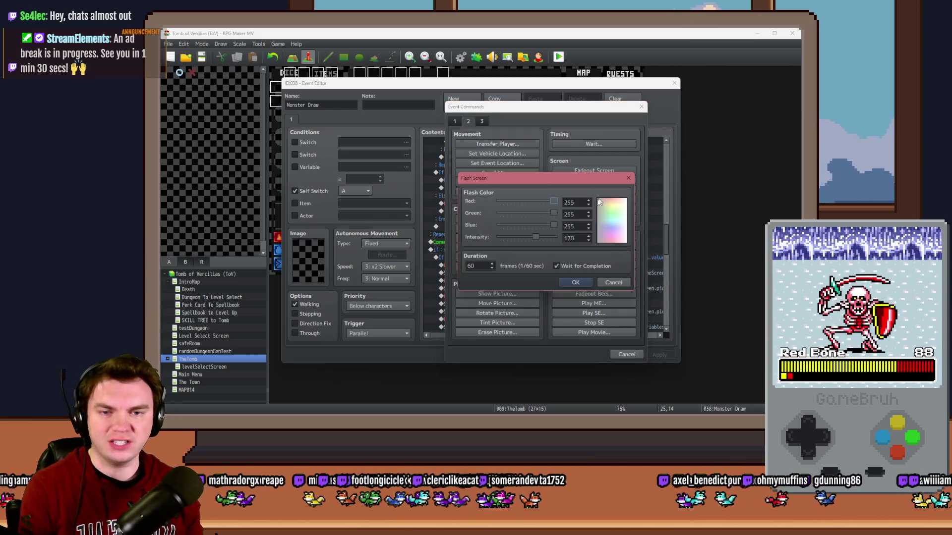
pyautogui.click(575, 282)
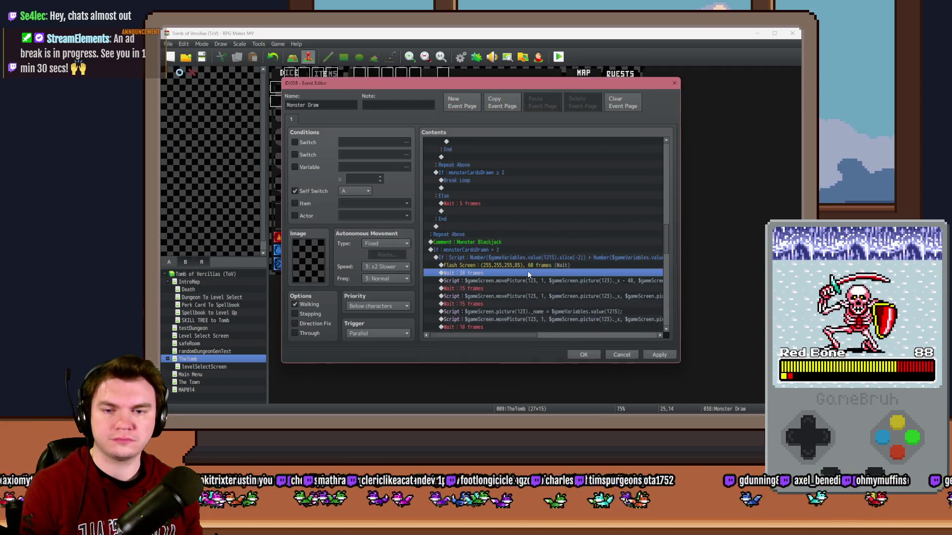
pyautogui.scroll(-5, 667, 219)
pyautogui.moveTo(667, 219); pyautogui.dragTo(665, 156)
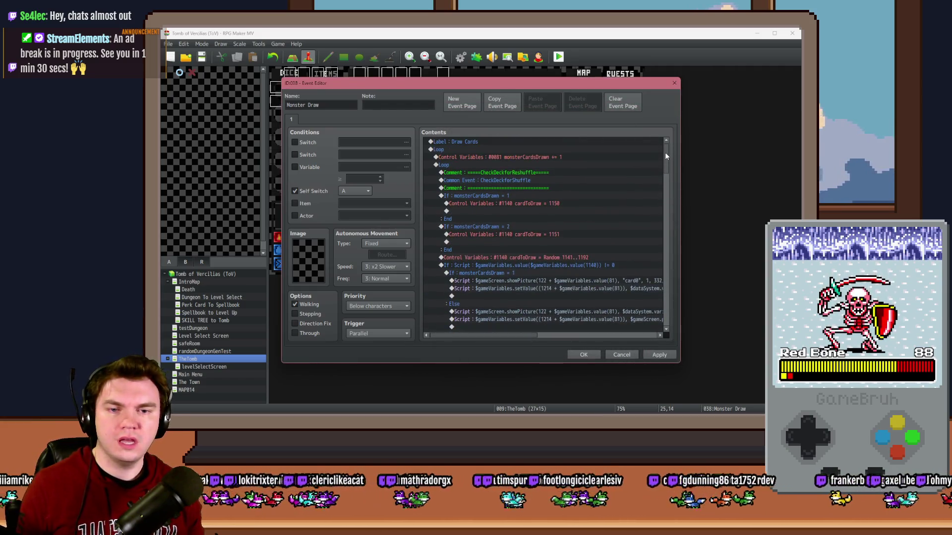
# Move the Random 1141..1192 cardToDraw line above 'If monsterCardsDrawn = 1'.
pyautogui.click(527, 258)
pyautogui.hotkey('ctrl', 'x')
pyautogui.click(518, 198)
pyautogui.hotkey('ctrl', 'v')
# Enable the Variable page condition, inspect the 1141–1160 variables, then turn the condition off again.
pyautogui.click(528, 213)
pyautogui.click(295, 167)
pyautogui.click(371, 170)
pyautogui.moveTo(462, 233); pyautogui.dragTo(457, 255)
pyautogui.scroll(-3, 457, 254)
pyautogui.click(436, 237)
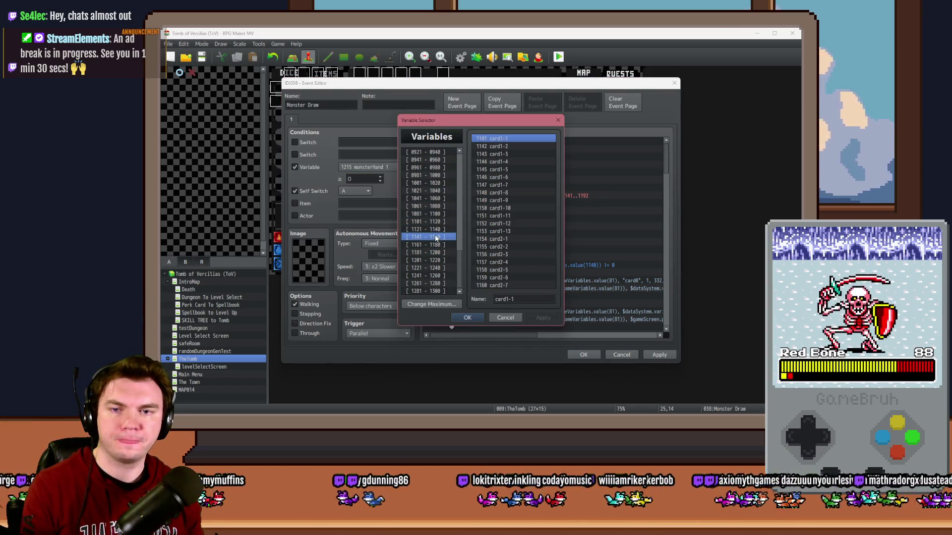
pyautogui.click(510, 209)
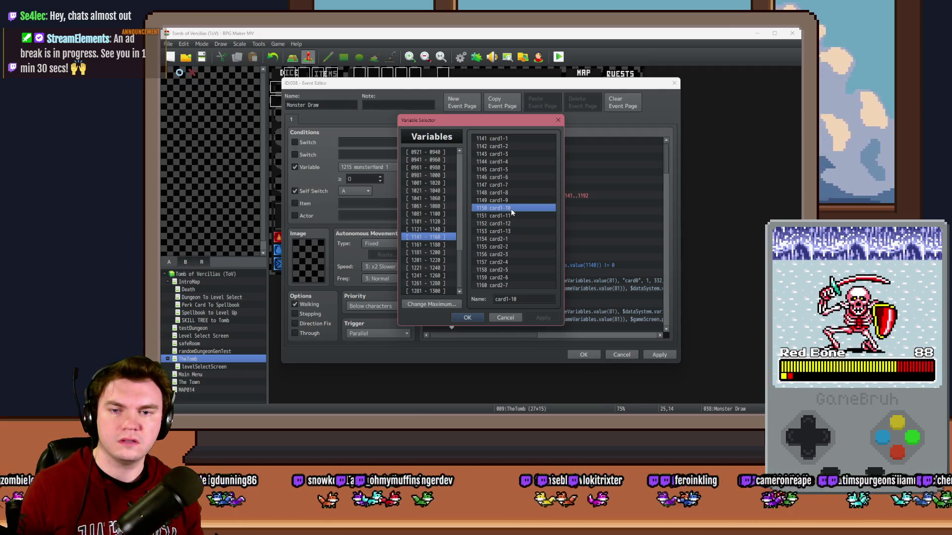
pyautogui.press('Escape')
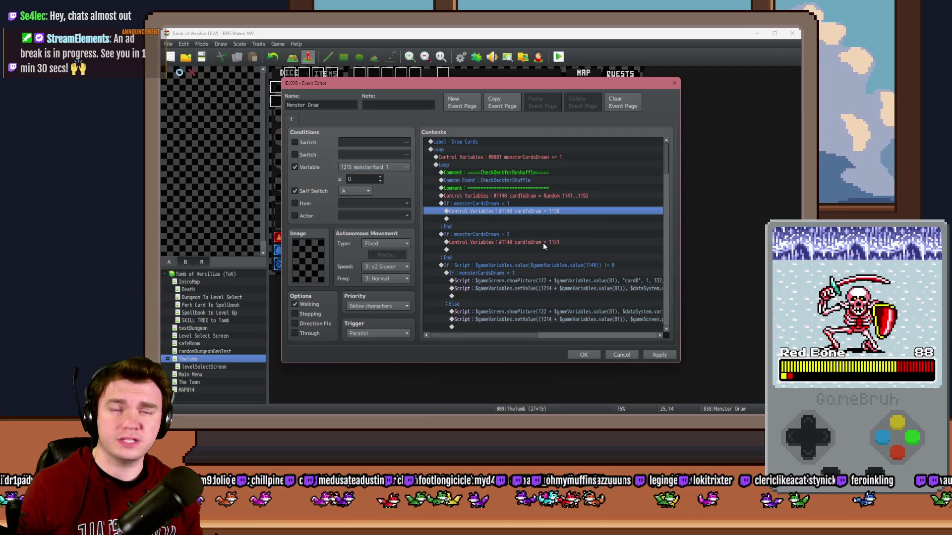
pyautogui.click(543, 242)
pyautogui.click(313, 169)
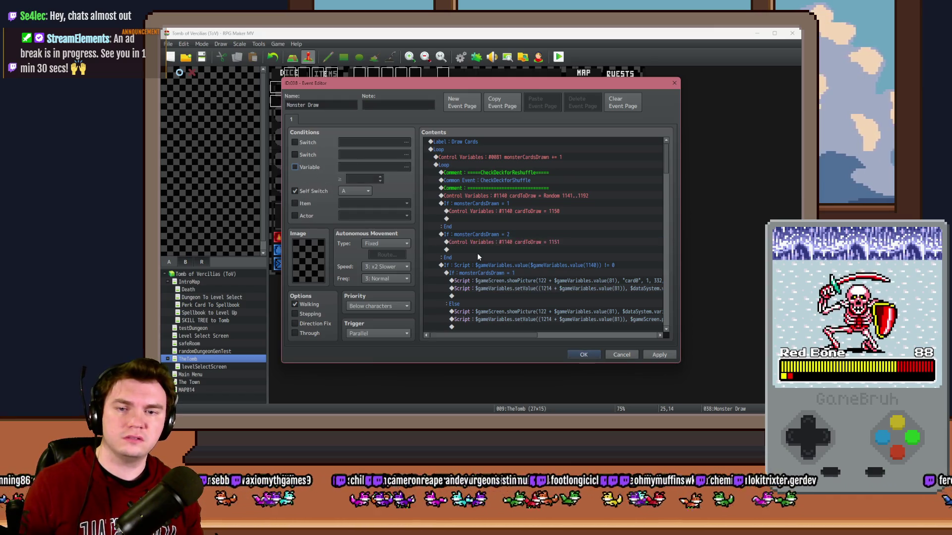
# Close Monster Draw keeping the edits, start a playtest and save the project.
pyautogui.click(580, 353)
pyautogui.hotkey('alt', 'F4')
pyautogui.click(443, 237)
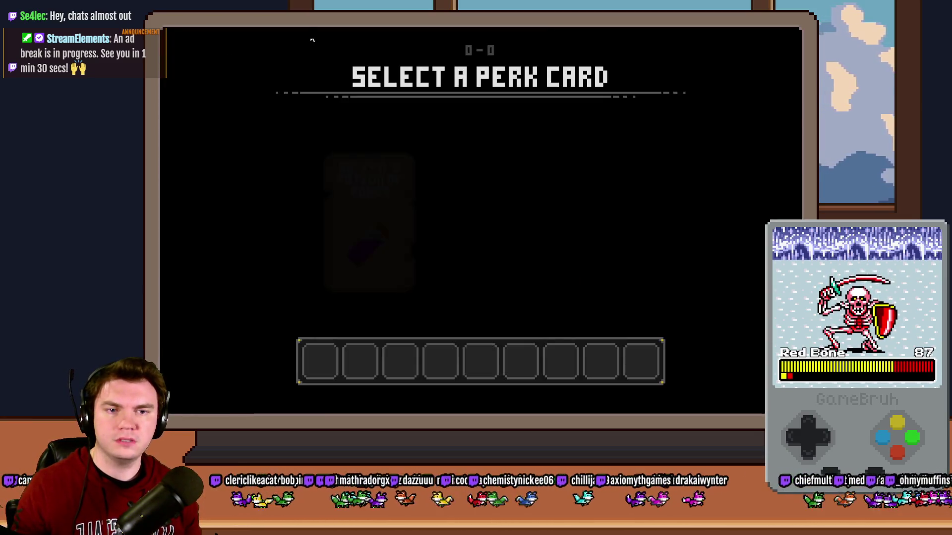
pyautogui.click(395, 215)
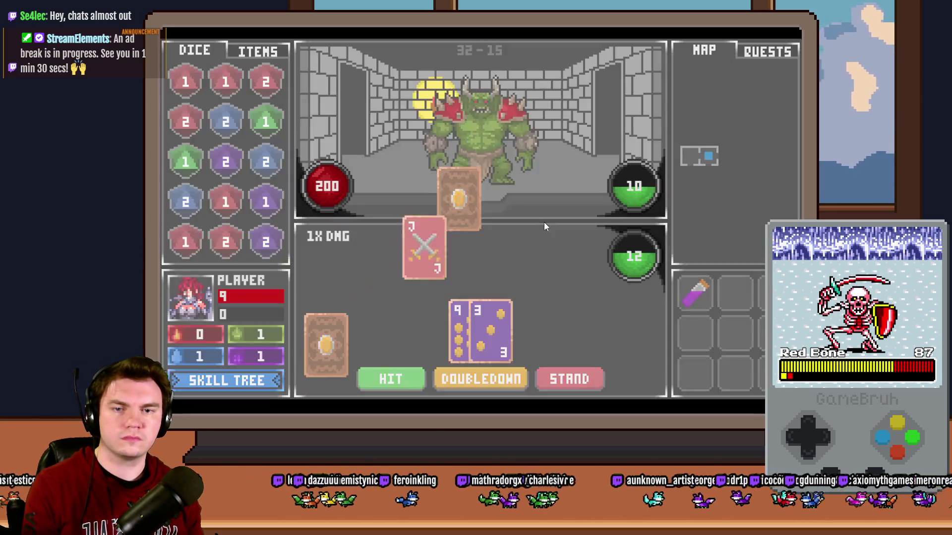
pyautogui.press('F9')
pyautogui.press('Up')
pyautogui.press('Up')
pyautogui.press('Up')
pyautogui.press('Up')
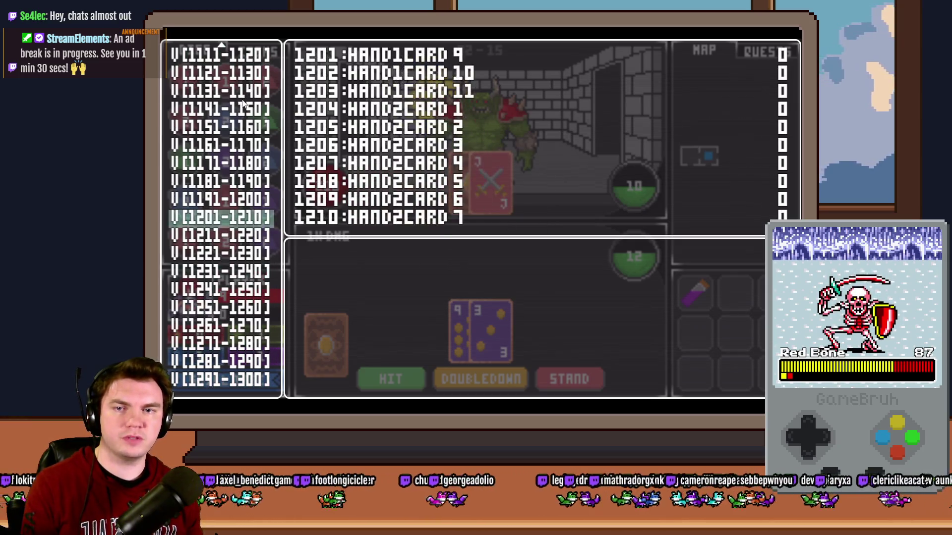
pyautogui.press('Down')
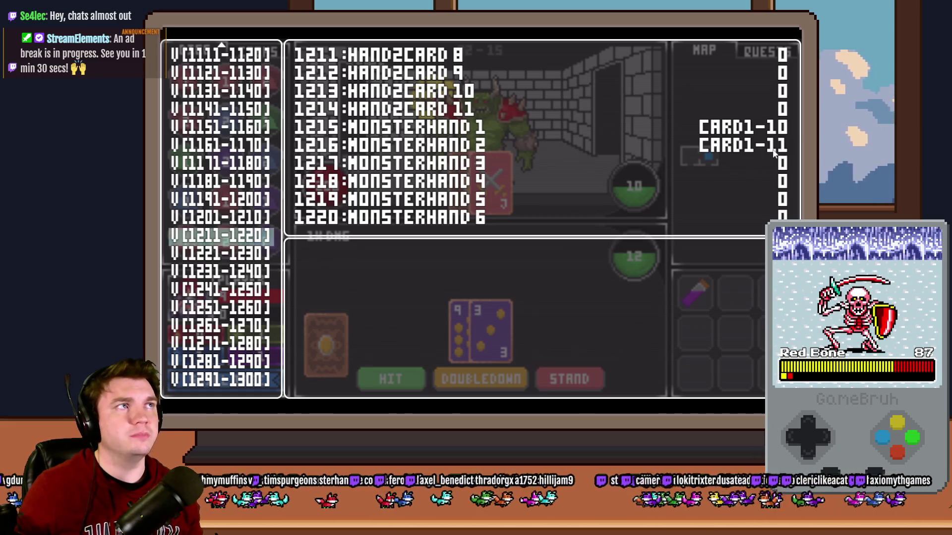
pyautogui.click(790, 42)
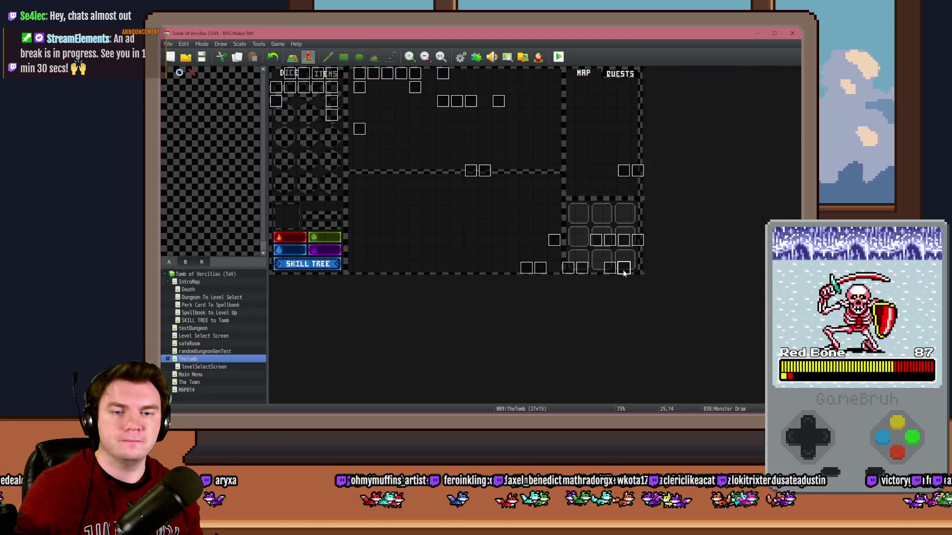
# Open the Monster Draw event and scroll through its script contents.
pyautogui.doubleClick(622, 270)
pyautogui.scroll(-5, 660, 173)
pyautogui.moveTo(667, 177); pyautogui.dragTo(669, 293)
pyautogui.click(496, 197)
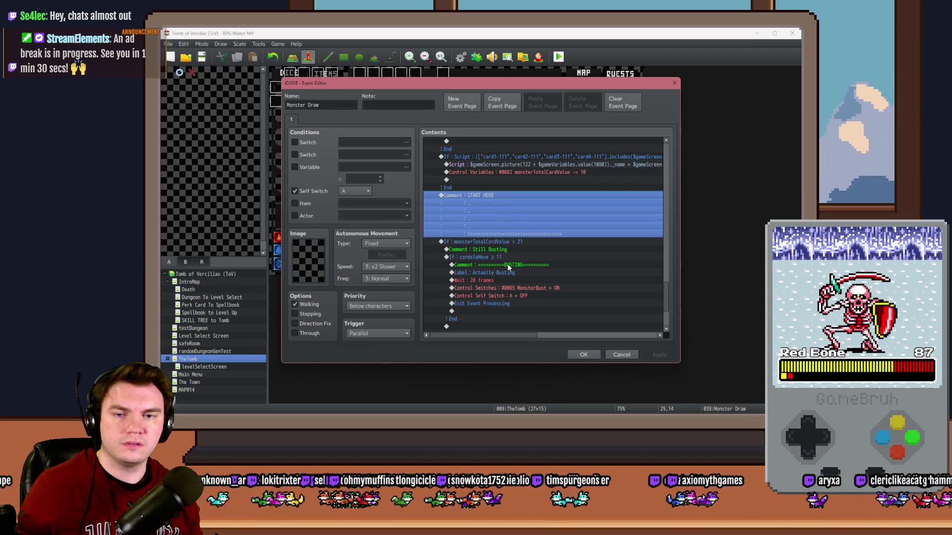
pyautogui.scroll(-2, 507, 264)
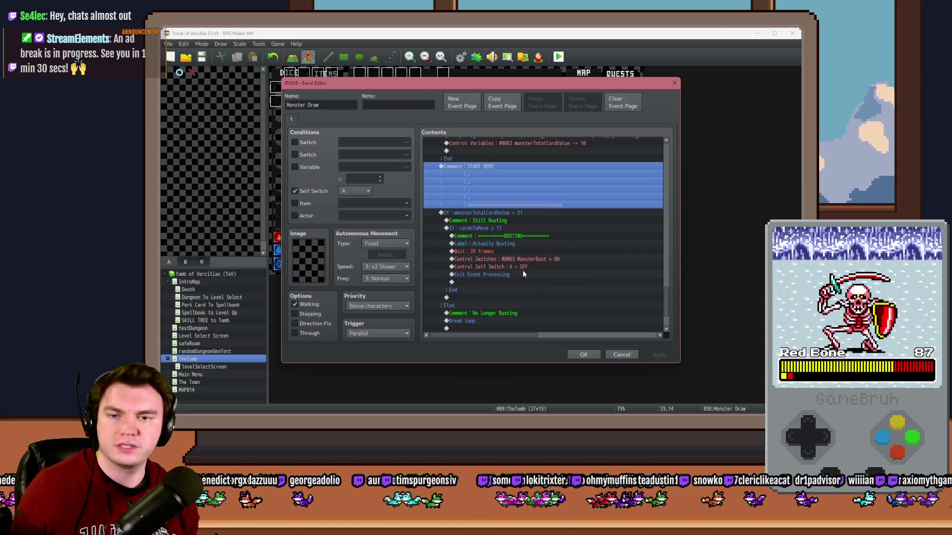
pyautogui.scroll(-3, 522, 284)
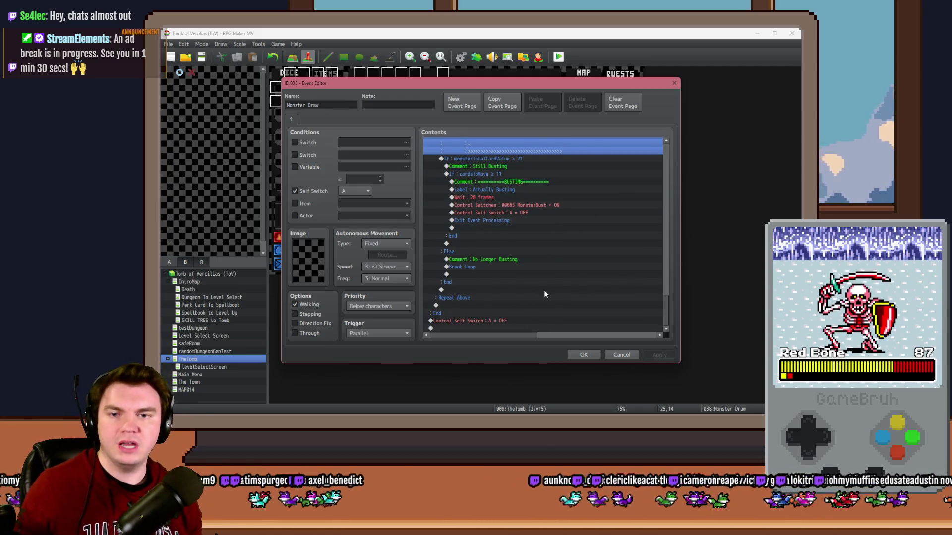
pyautogui.scroll(10, 543, 290)
pyautogui.scroll(10, 534, 296)
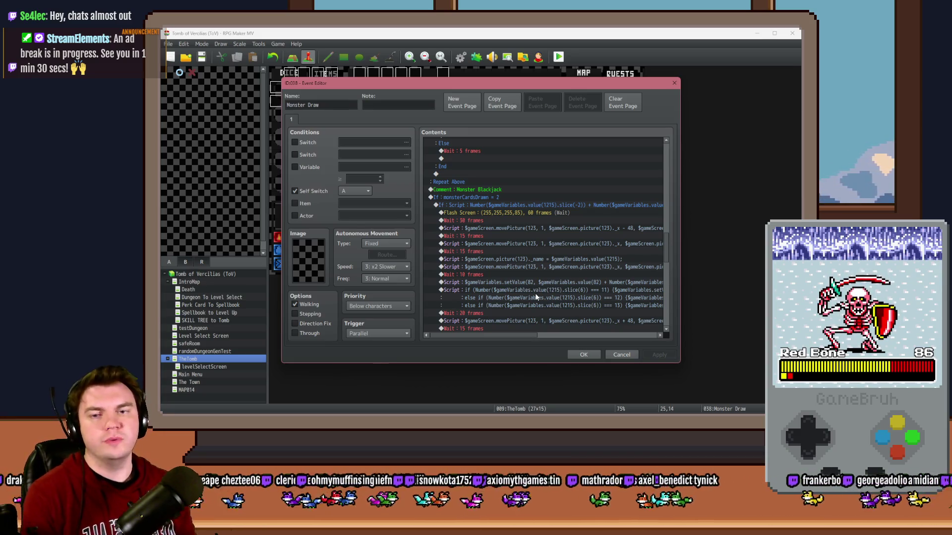
pyautogui.scroll(2, 505, 216)
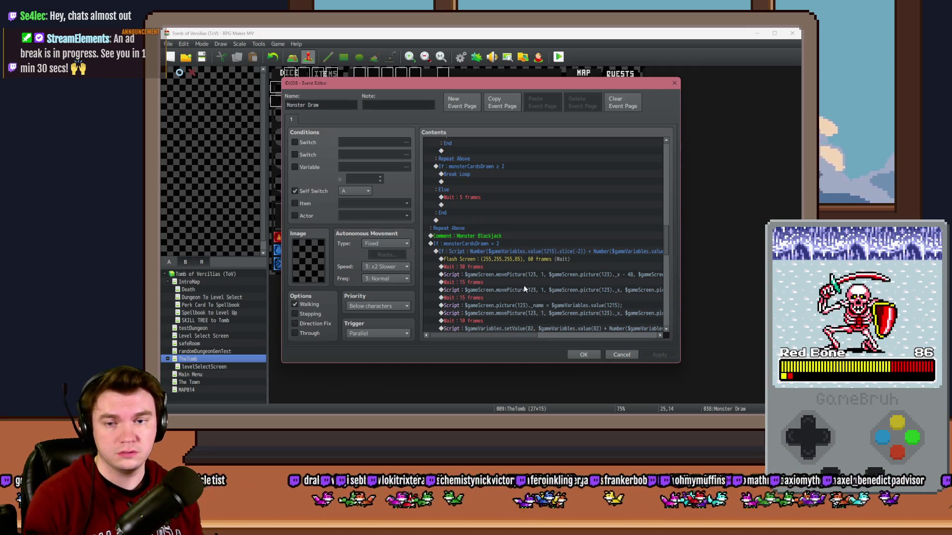
pyautogui.scroll(6, 523, 286)
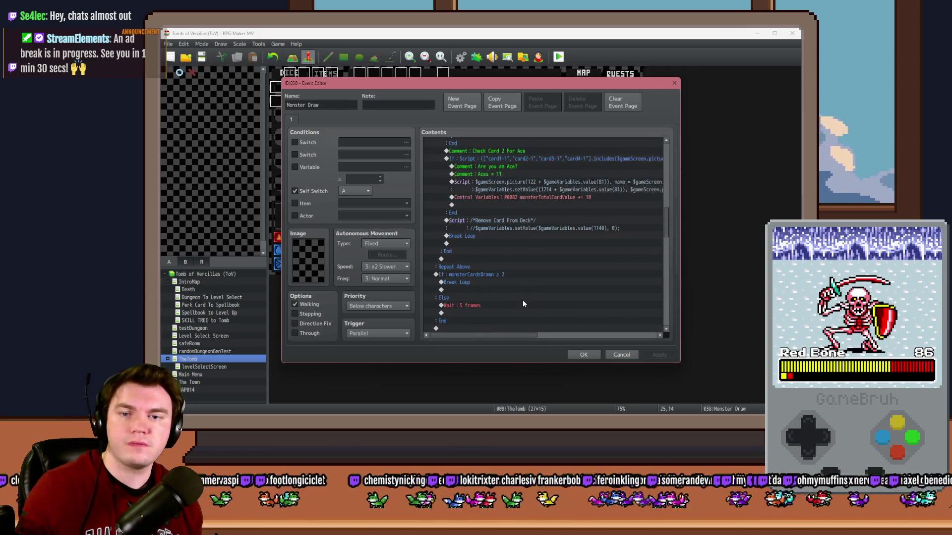
pyautogui.scroll(4, 522, 304)
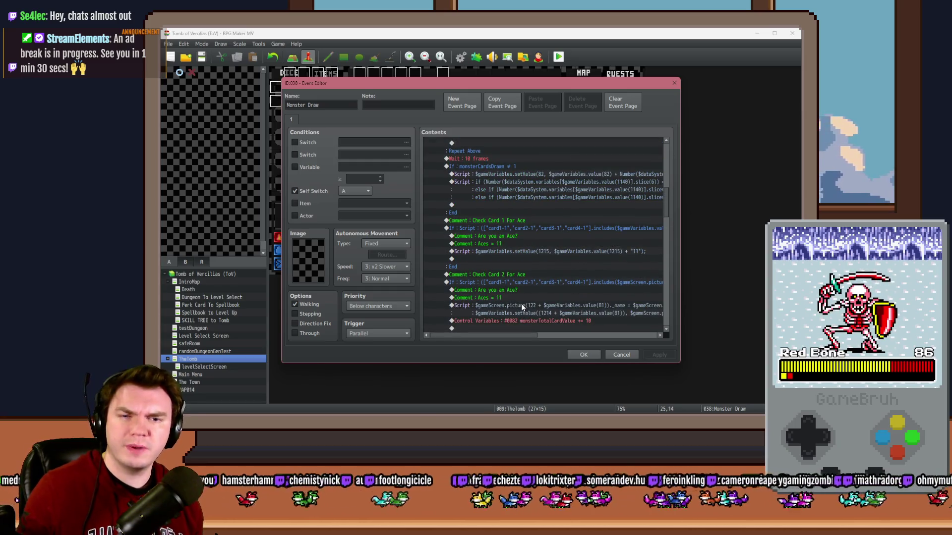
pyautogui.scroll(1, 522, 307)
pyautogui.moveTo(514, 337)
pyautogui.mouseDown()
pyautogui.moveTo(615, 337)
pyautogui.moveTo(477, 334)
pyautogui.mouseUp()
pyautogui.scroll(2, 491, 282)
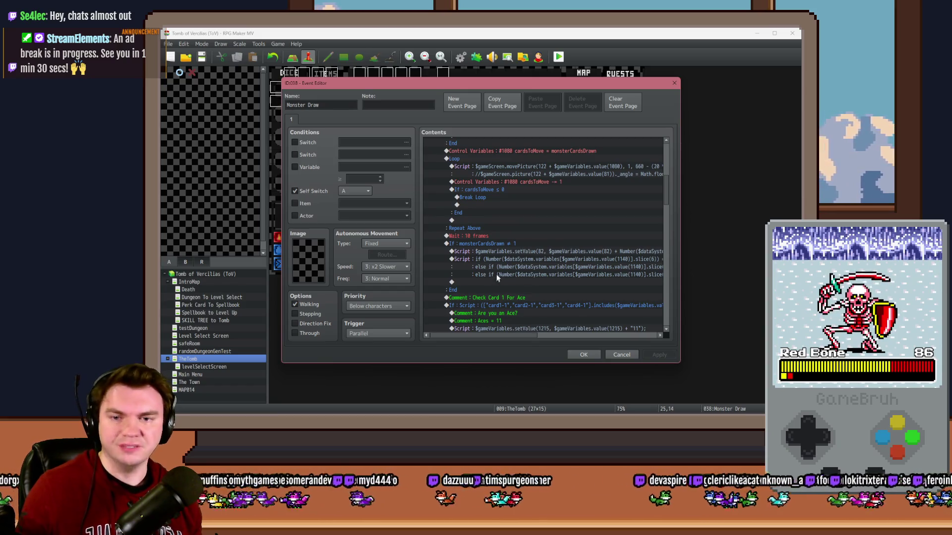
# Insert a red Flash Screen (255,0,0, intensity 102, 60 frames) into the monsterCardsDrawn ≠ 1 branch and close the editor.
pyautogui.click(513, 245)
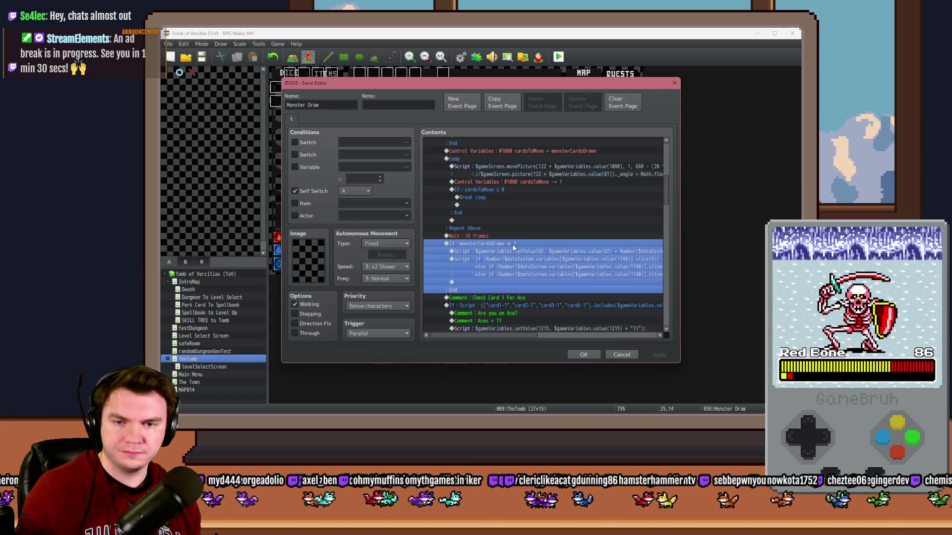
pyautogui.click(516, 251)
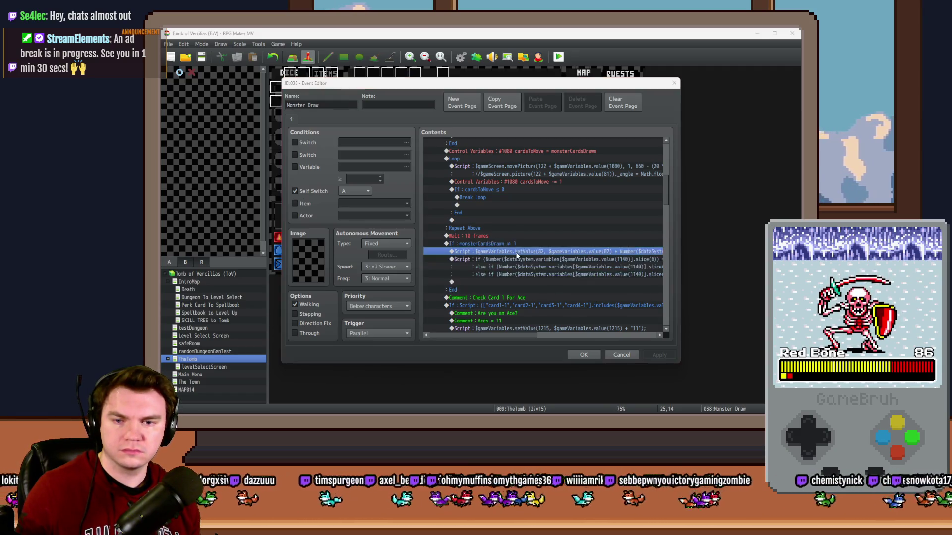
pyautogui.press('Insert')
pyautogui.click(468, 121)
pyautogui.click(594, 199)
pyautogui.moveTo(554, 213)
pyautogui.mouseDown()
pyautogui.moveTo(499, 213)
pyautogui.moveTo(497, 226)
pyautogui.moveTo(521, 236)
pyautogui.mouseUp()
pyautogui.click(572, 281)
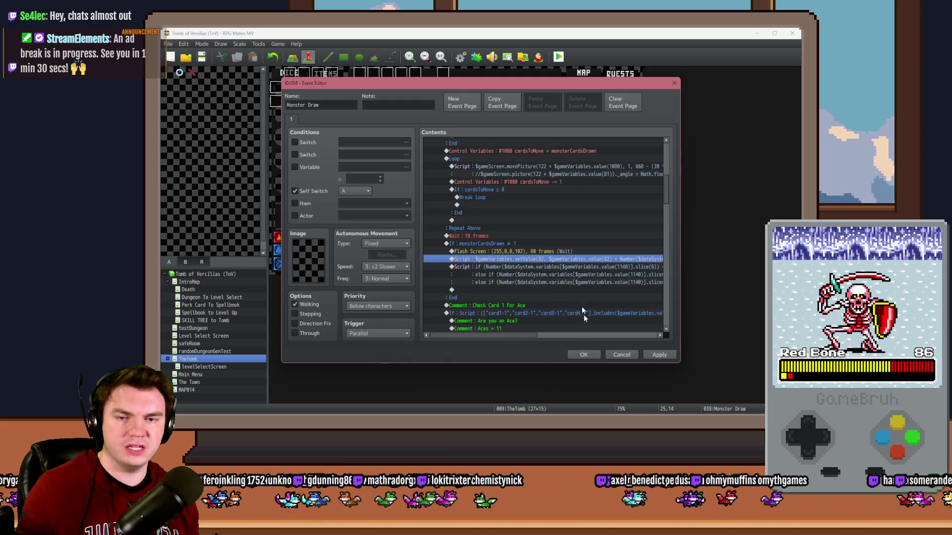
pyautogui.click(580, 355)
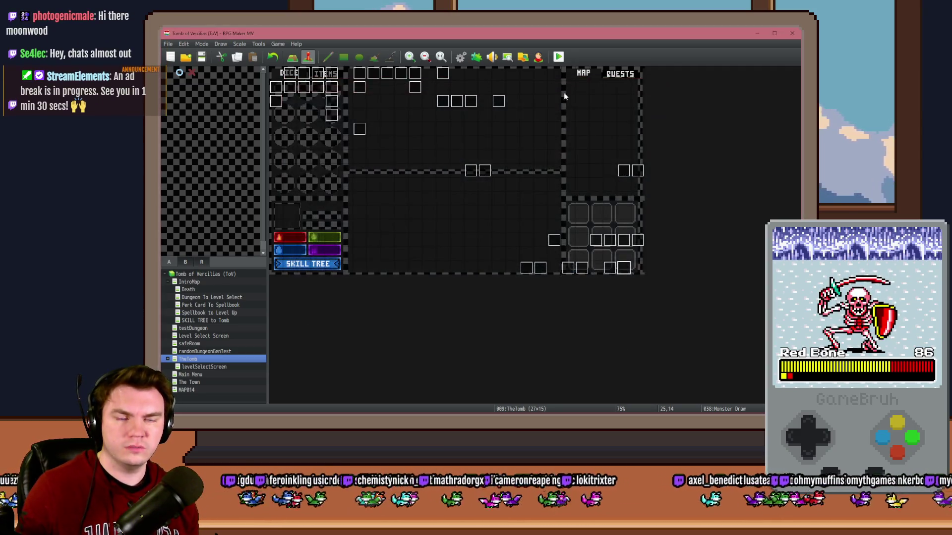
pyautogui.click(457, 241)
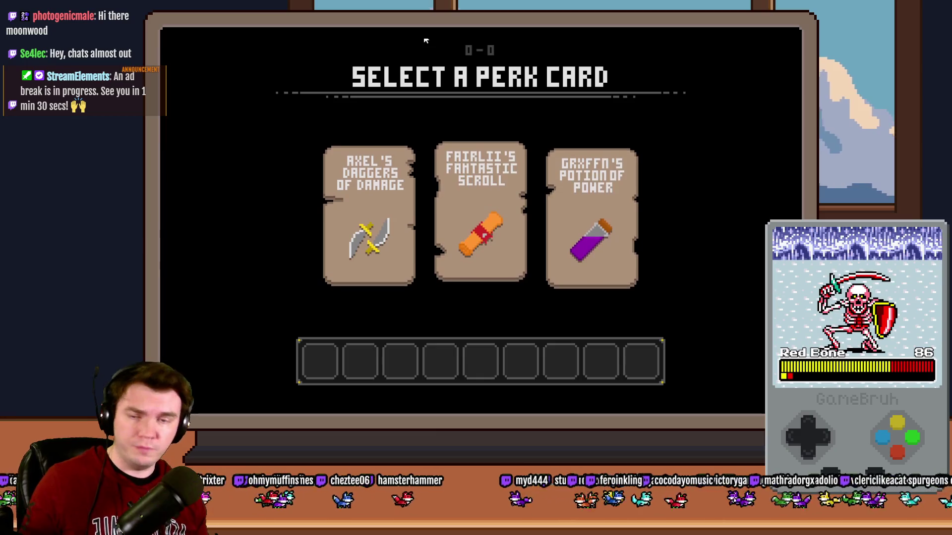
pyautogui.moveTo(492, 215)
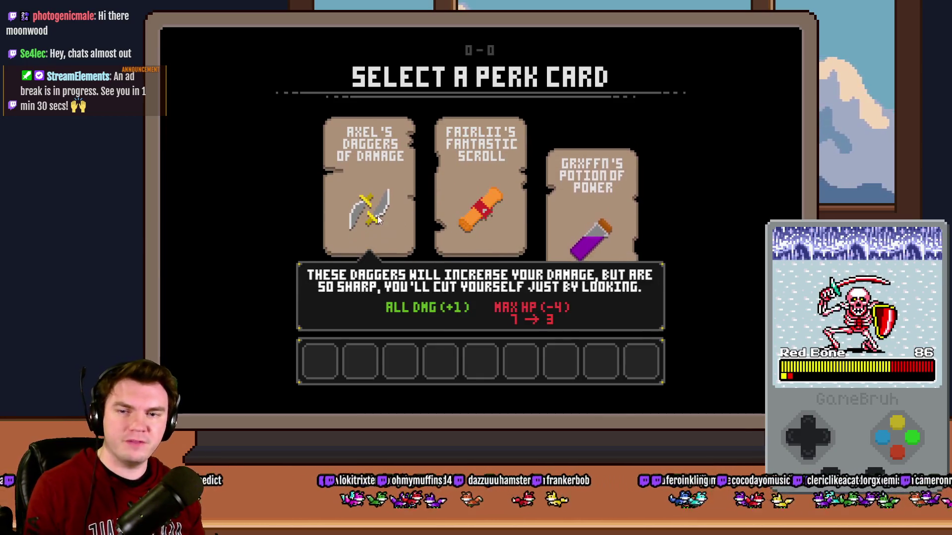
pyautogui.click(380, 218)
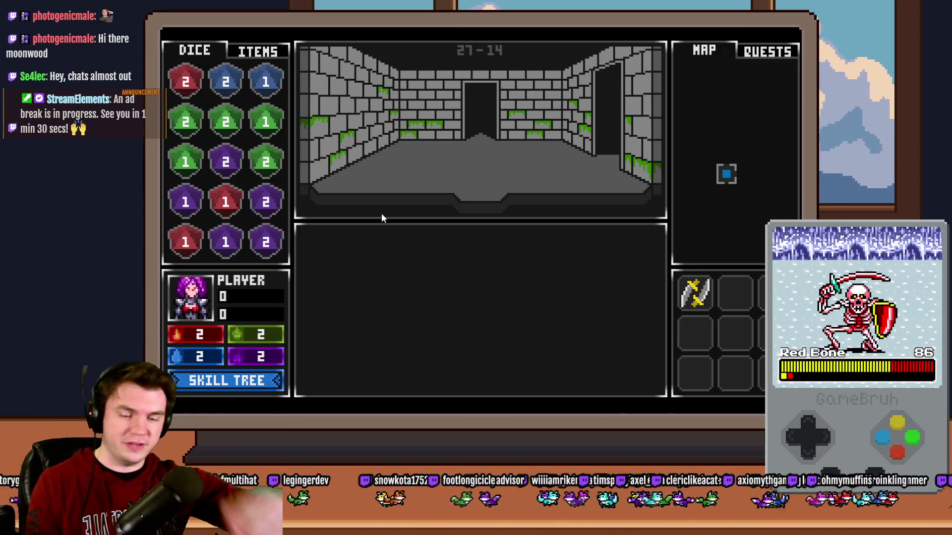
pyautogui.press('w')
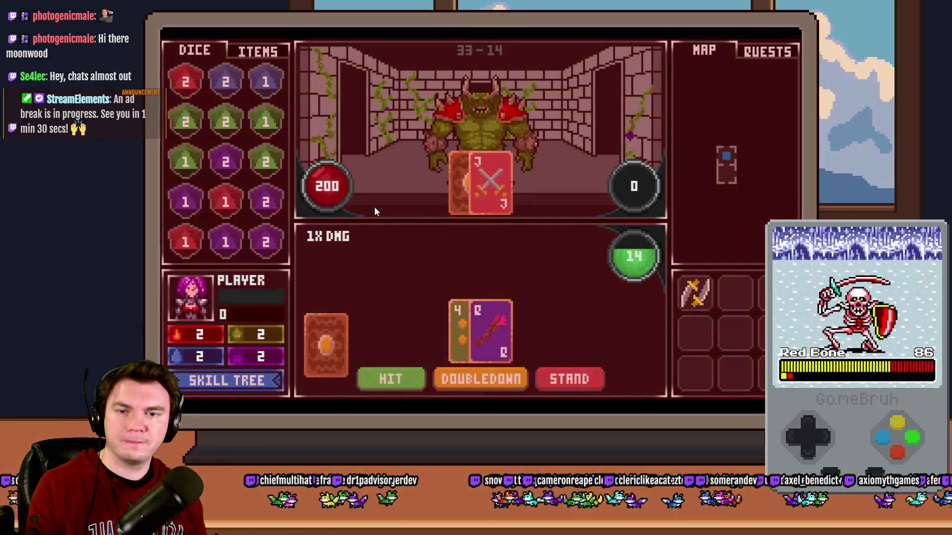
pyautogui.press('F9')
pyautogui.press('Up')
pyautogui.press('Up')
pyautogui.press('Up')
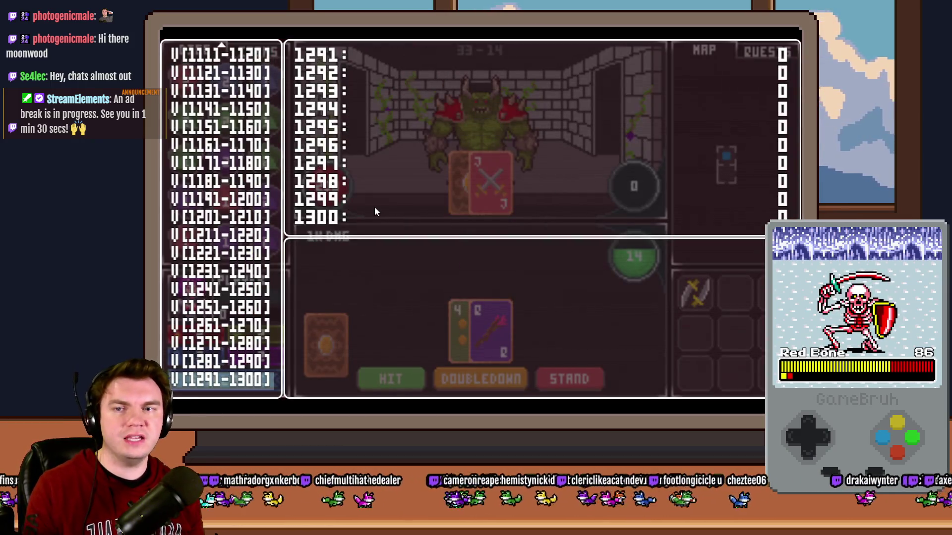
pyautogui.press('Up')
pyautogui.press('Up')
pyautogui.press('Up')
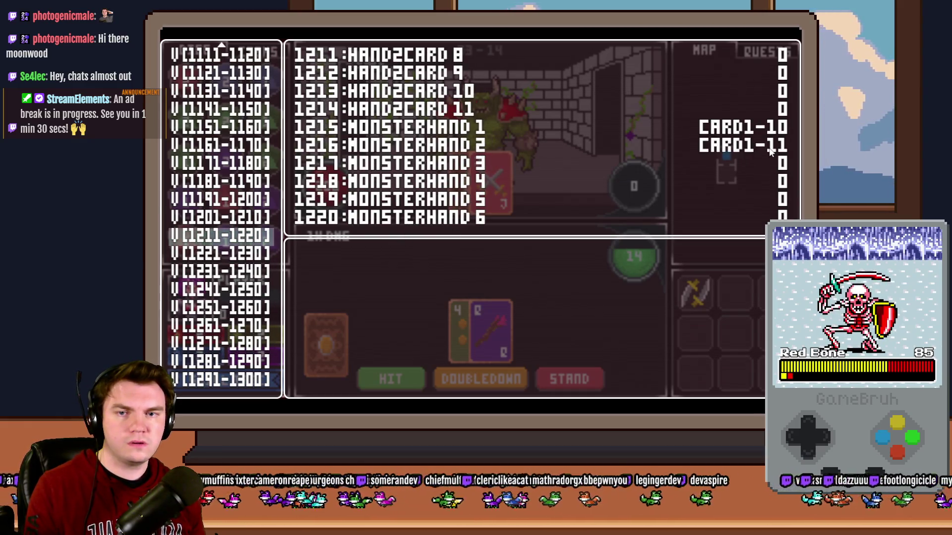
pyautogui.press('Escape')
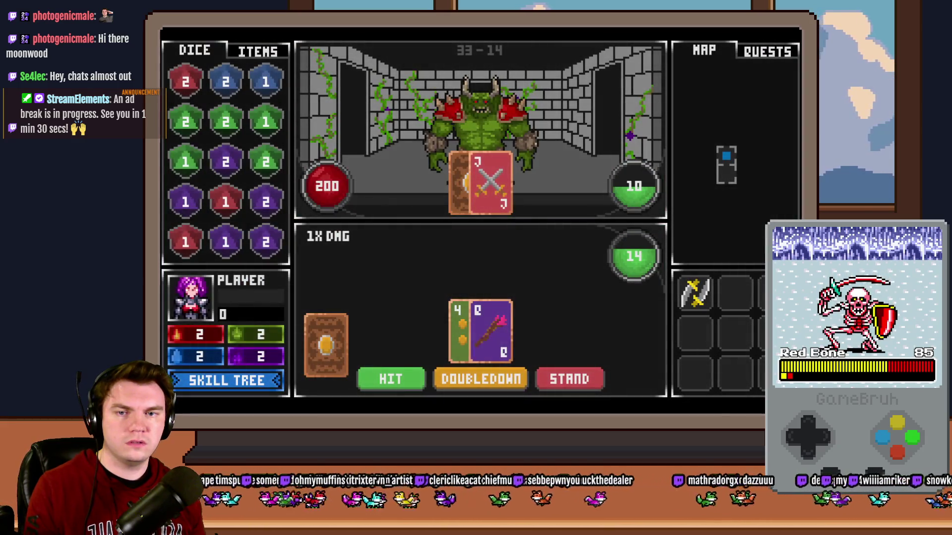
pyautogui.click(799, 44)
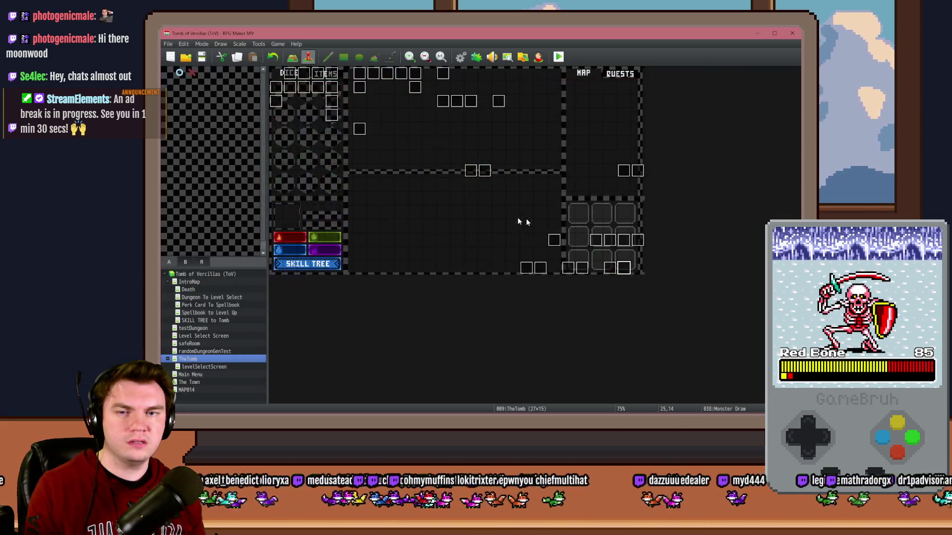
pyautogui.doubleClick(620, 268)
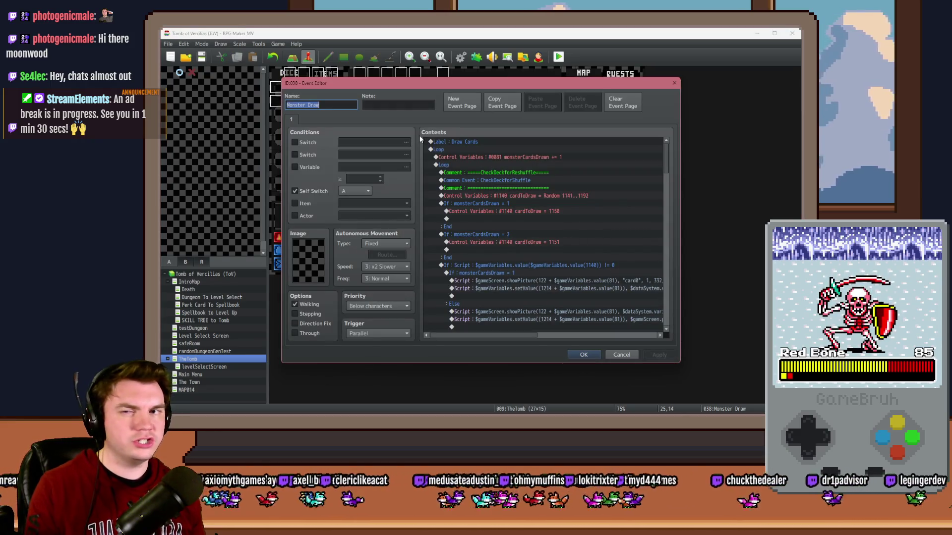
pyautogui.scroll(-1, 640, 203)
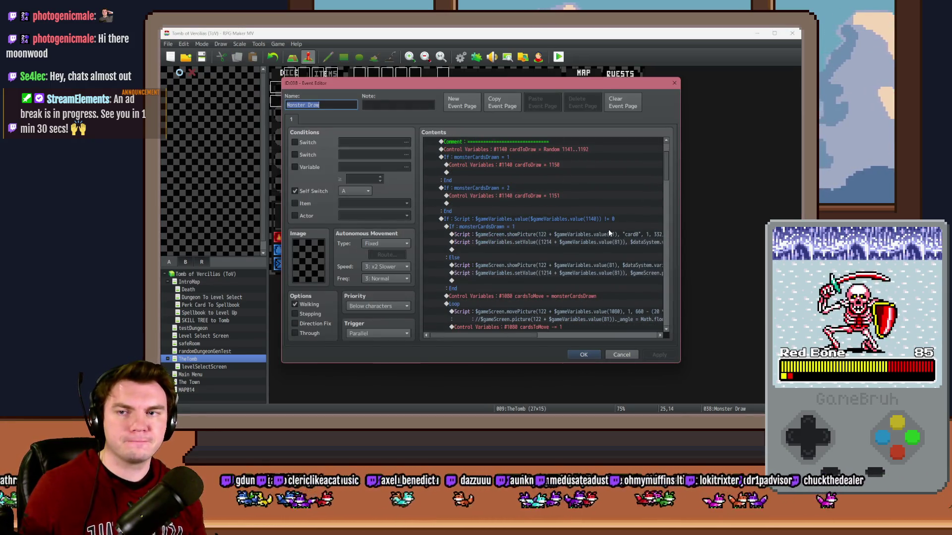
pyautogui.scroll(-4, 608, 229)
pyautogui.scroll(-5, 609, 235)
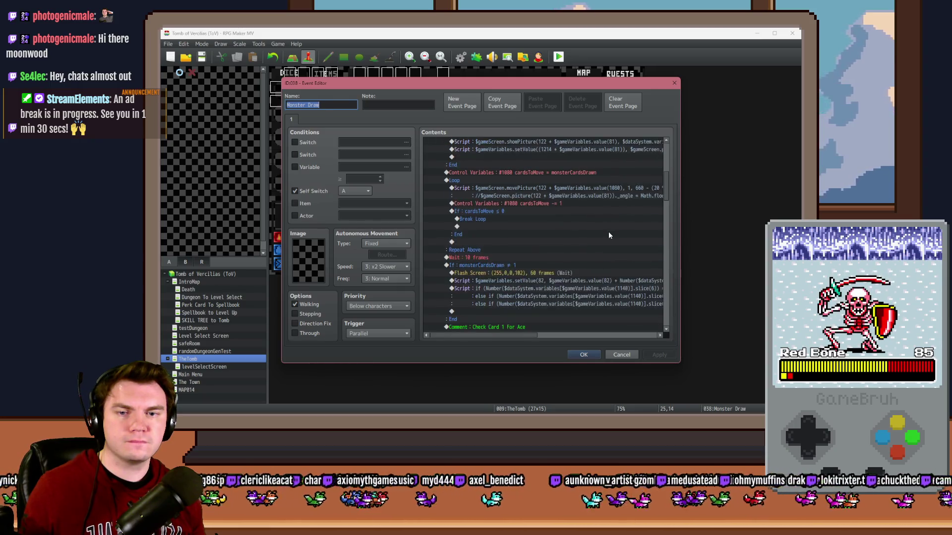
pyautogui.click(536, 228)
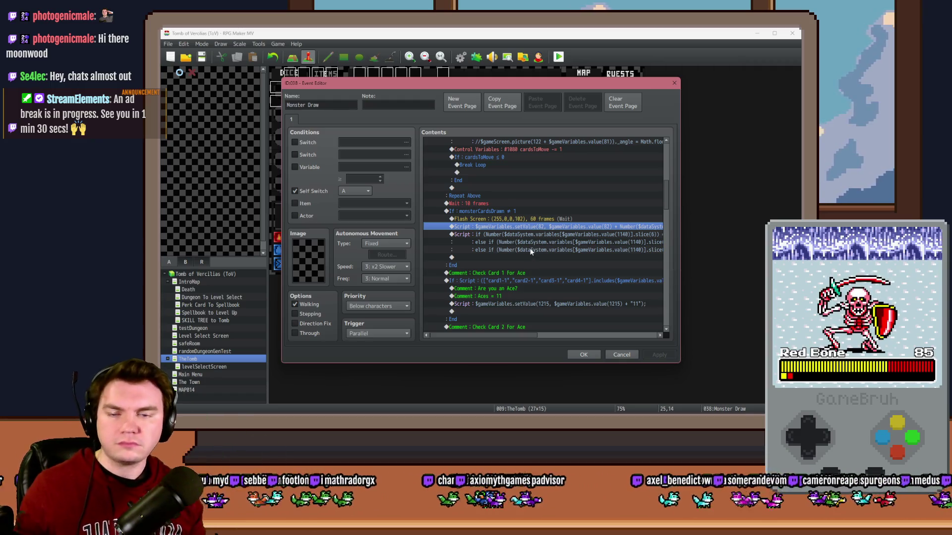
pyautogui.moveTo(511, 335); pyautogui.dragTo(600, 336)
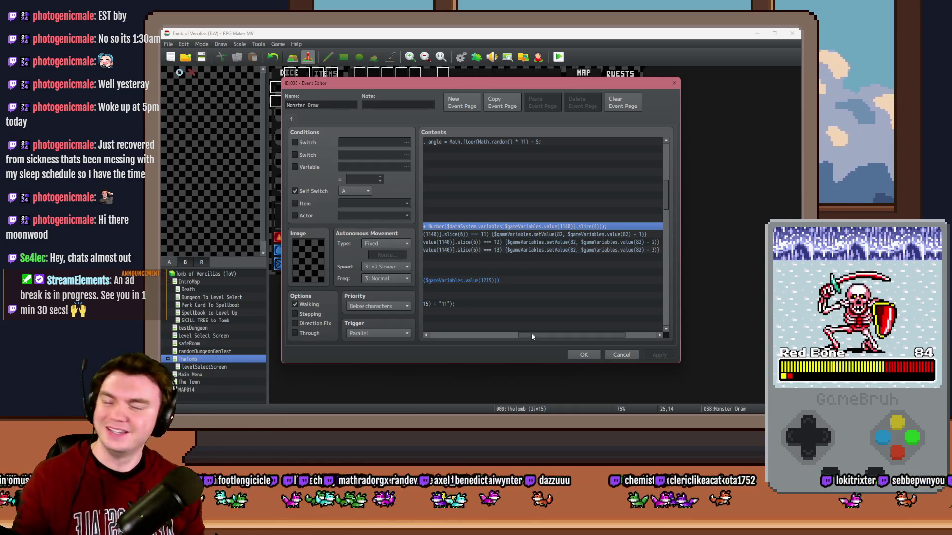
pyautogui.moveTo(528, 334); pyautogui.dragTo(502, 334)
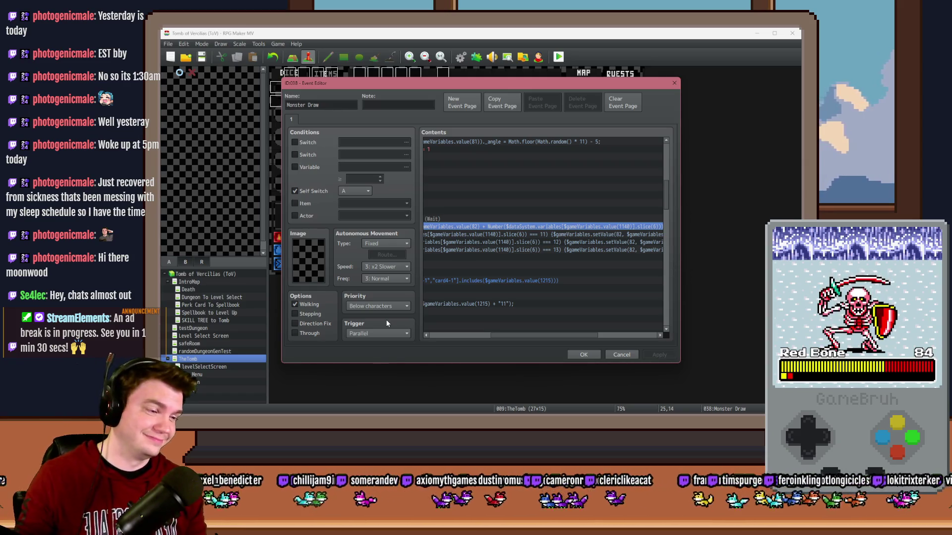
pyautogui.moveTo(508, 335); pyautogui.dragTo(459, 335)
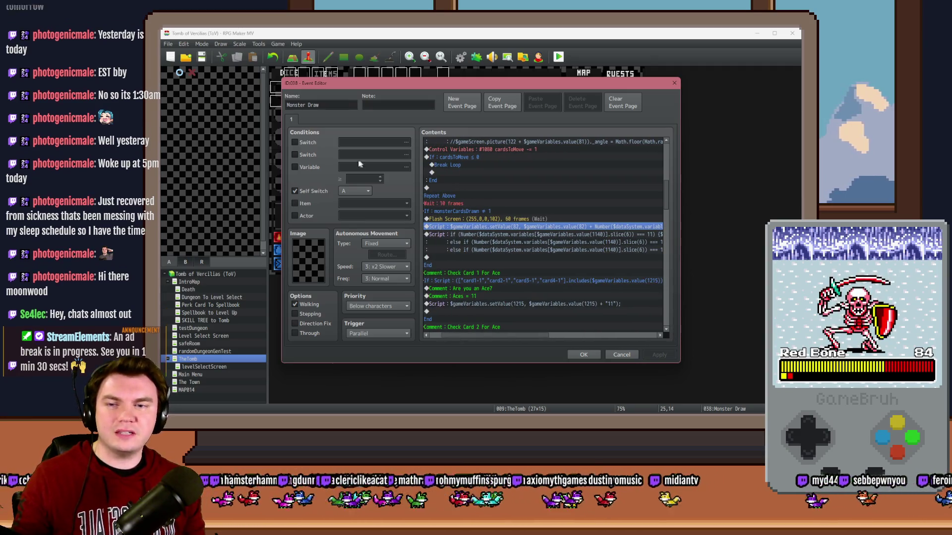
pyautogui.click(295, 167)
pyautogui.click(360, 169)
pyautogui.click(460, 170)
pyautogui.click(426, 175)
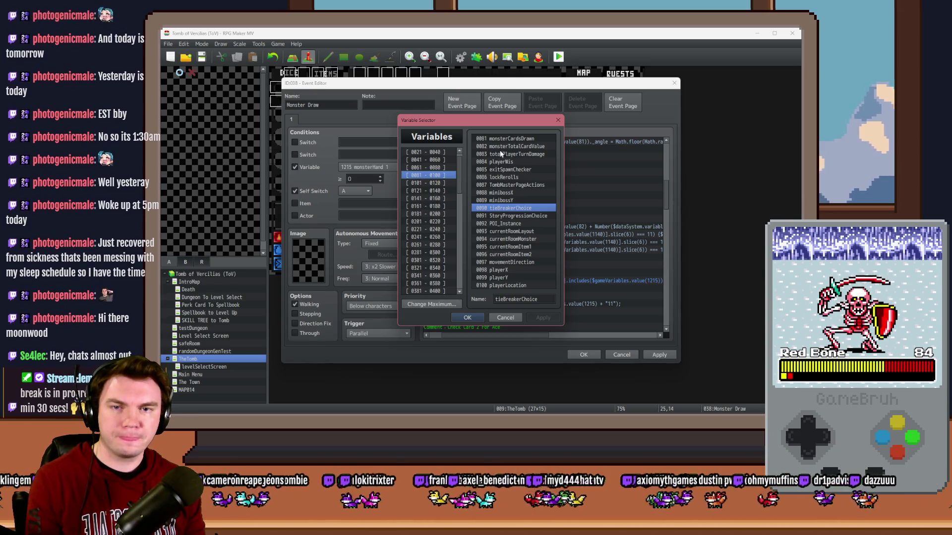
pyautogui.click(503, 148)
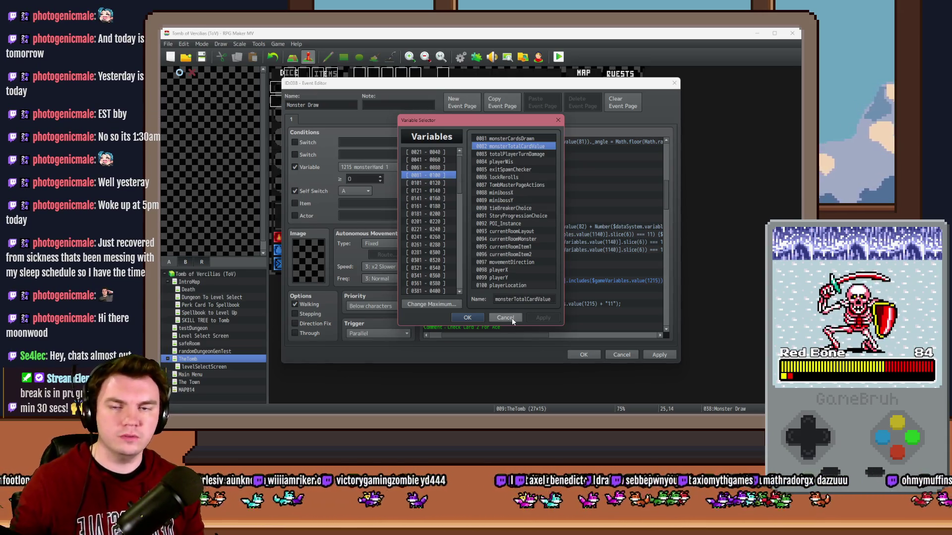
pyautogui.click(512, 317)
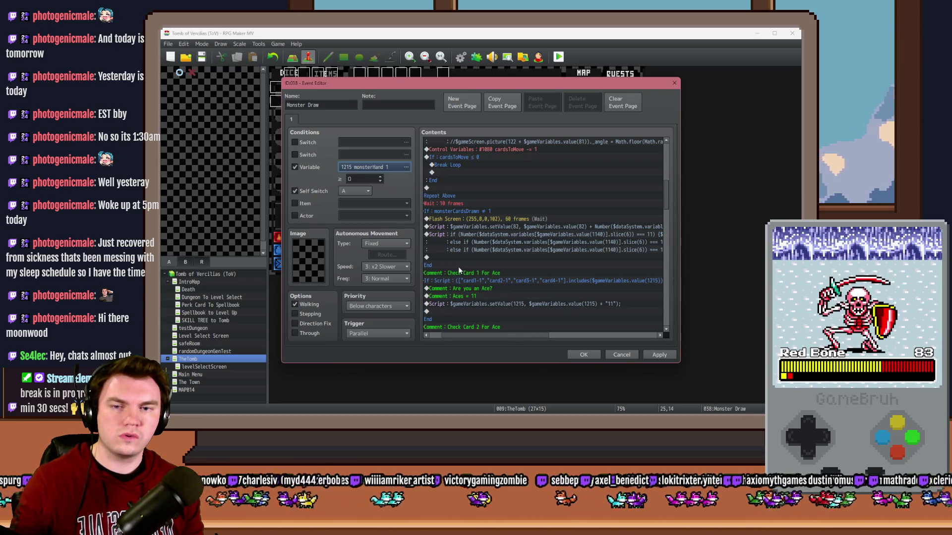
pyautogui.click(306, 167)
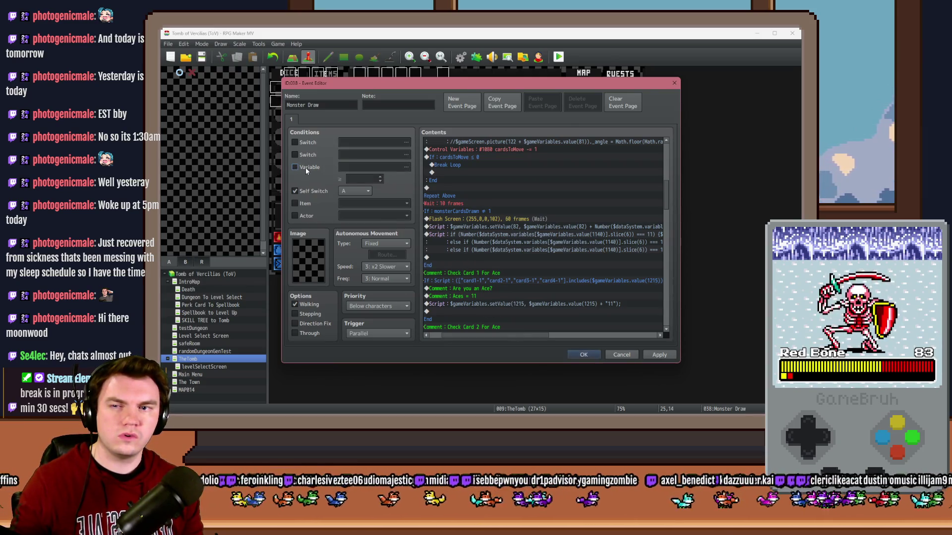
# Move the setValue(82) script below the if/else card-value script.
pyautogui.hscroll(-3, 486, 337)
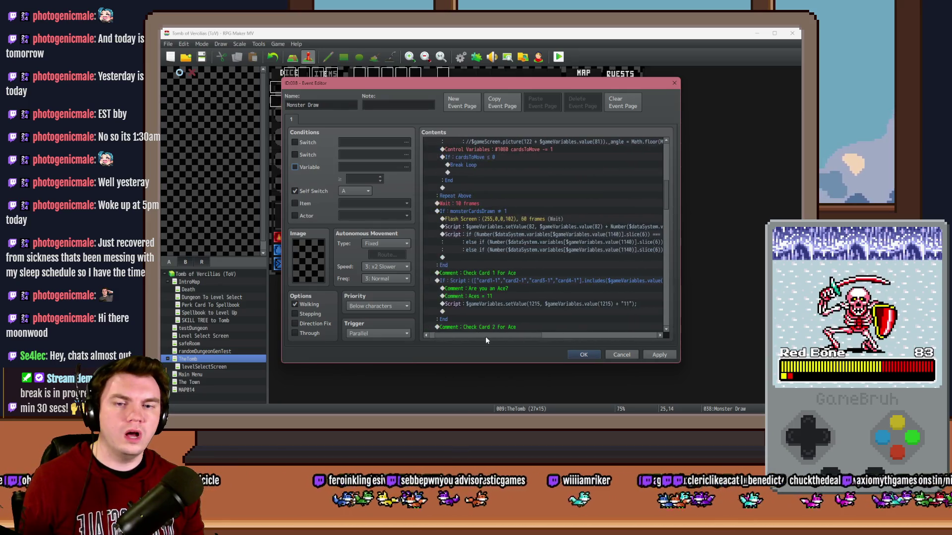
pyautogui.click(516, 227)
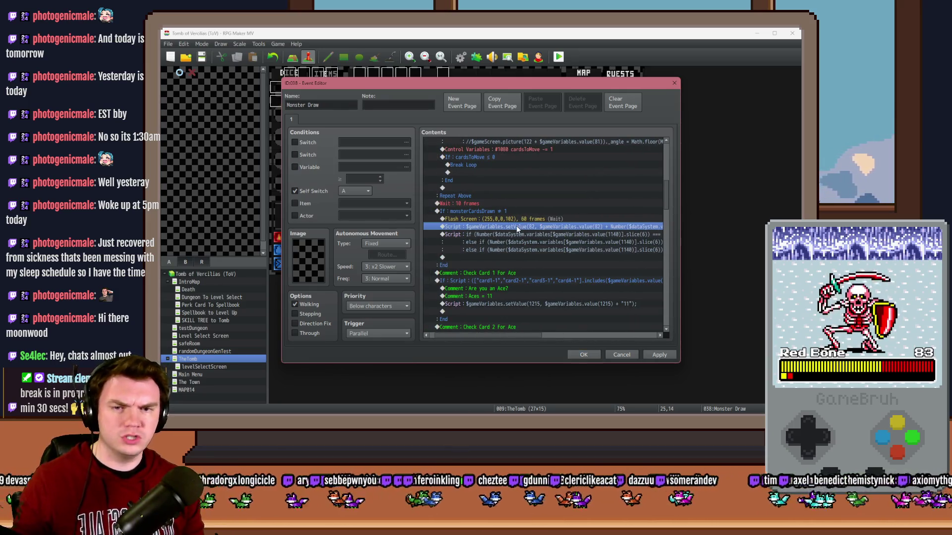
pyautogui.hotkey('ctrl', 'x')
pyautogui.click(491, 249)
pyautogui.hotkey('ctrl', 'v')
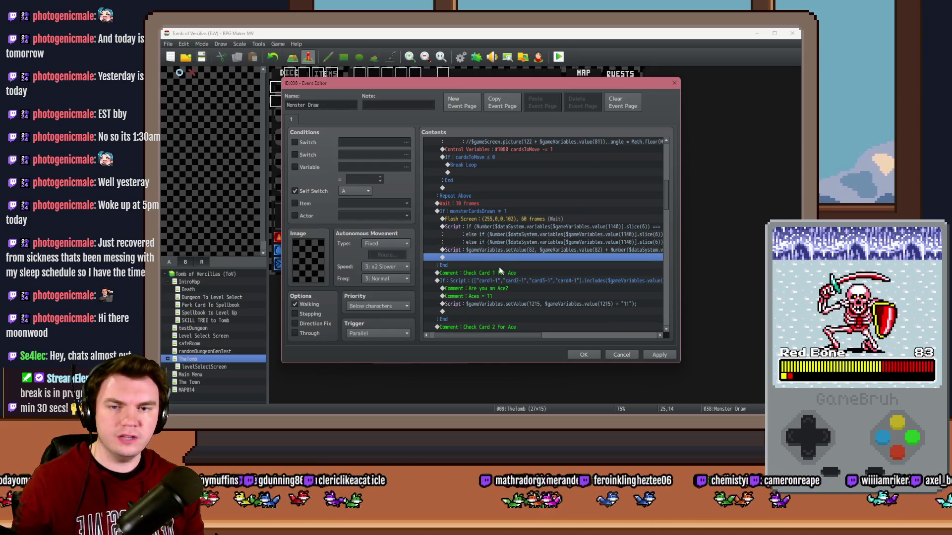
# Review the reordered scripts and enable the page's Variable condition.
pyautogui.moveTo(506, 338); pyautogui.dragTo(542, 341)
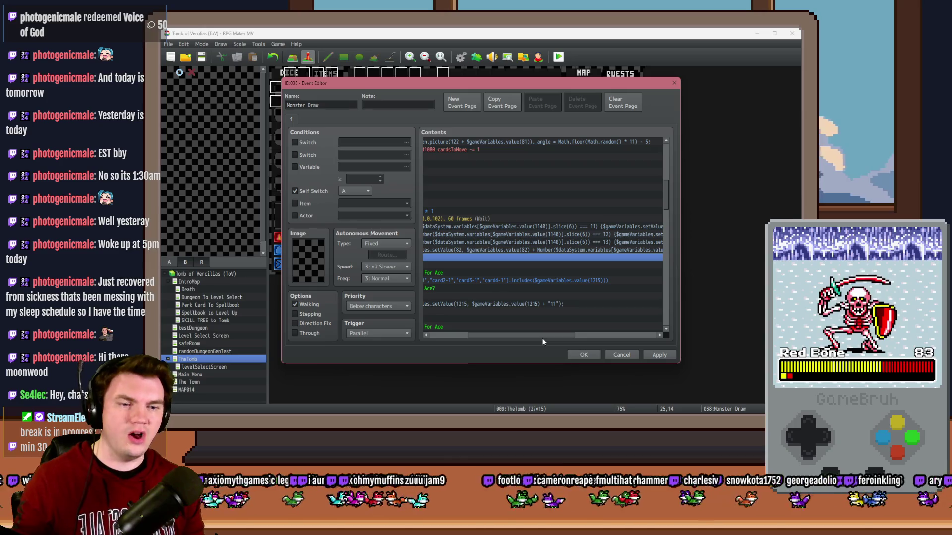
pyautogui.moveTo(542, 338)
pyautogui.mouseDown()
pyautogui.moveTo(602, 342)
pyautogui.moveTo(514, 329)
pyautogui.mouseUp()
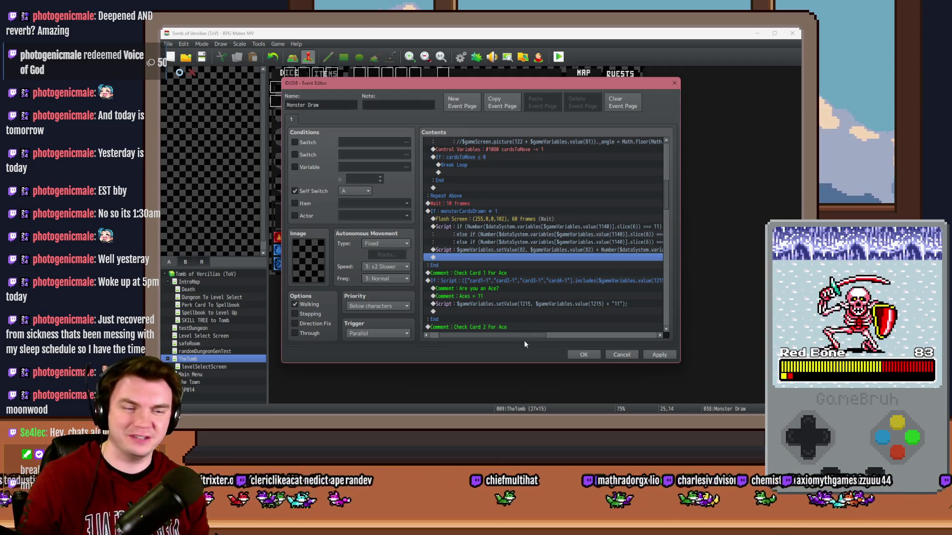
pyautogui.moveTo(525, 336); pyautogui.dragTo(520, 341)
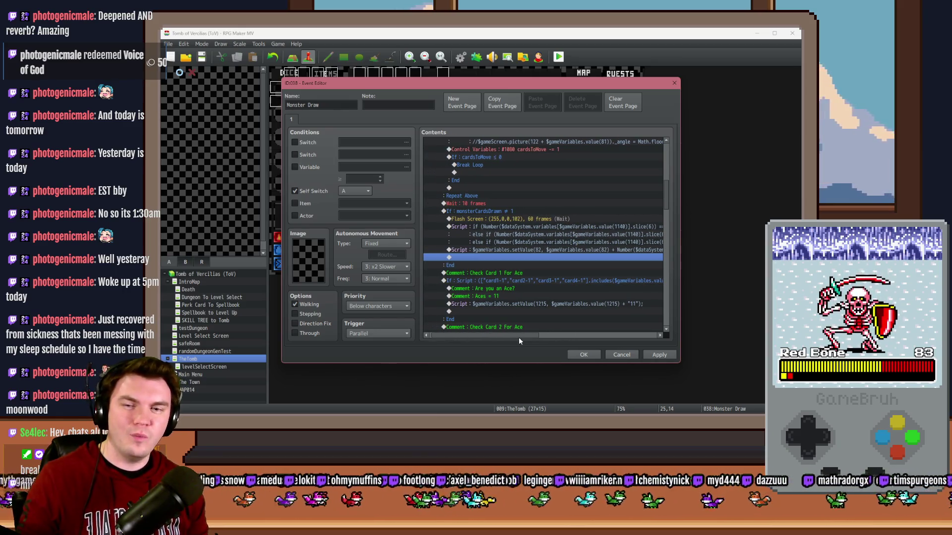
pyautogui.moveTo(518, 337)
pyautogui.mouseDown()
pyautogui.moveTo(551, 340)
pyautogui.moveTo(534, 340)
pyautogui.mouseUp()
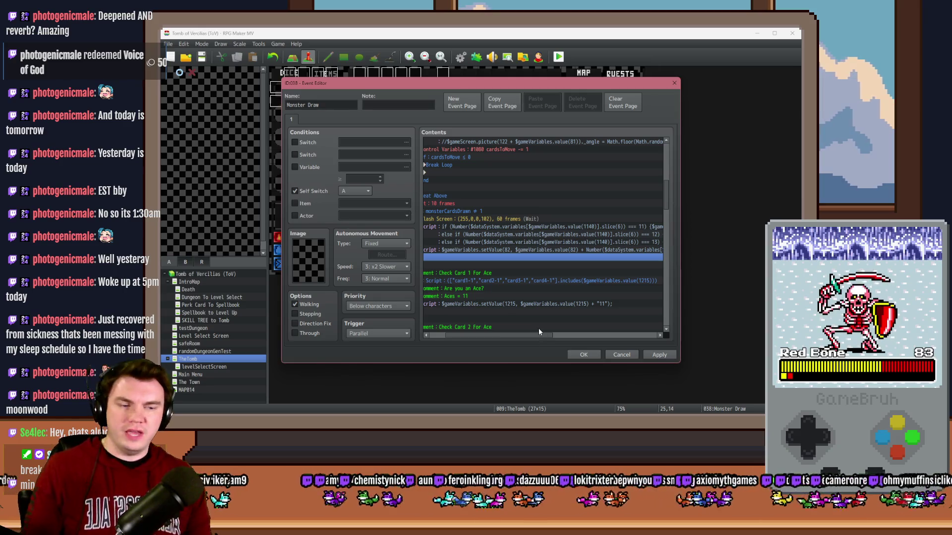
pyautogui.click(295, 168)
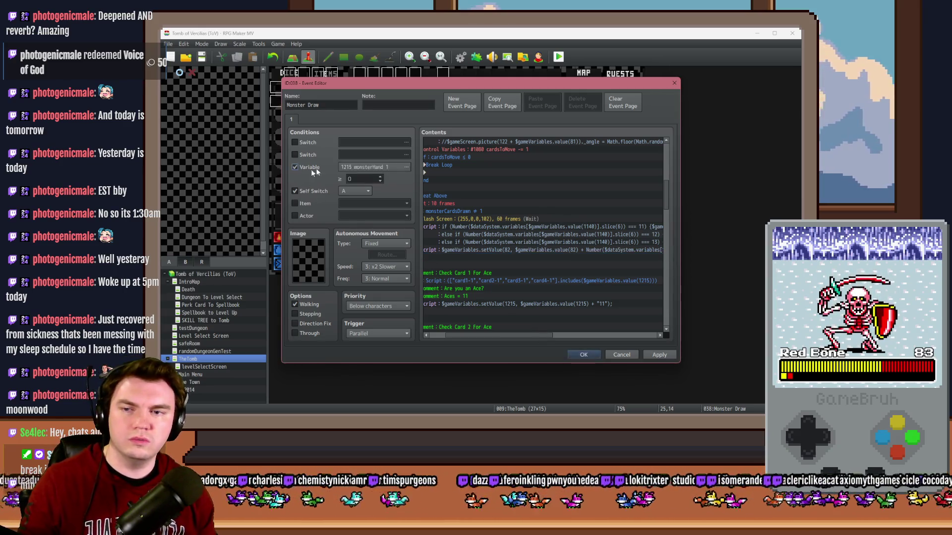
# Browse the 1181–1200 and 1121–1140 variable ranges, keeping 1215 monsterHand 1 as the condition.
pyautogui.click(371, 168)
pyautogui.scroll(-15, 429, 286)
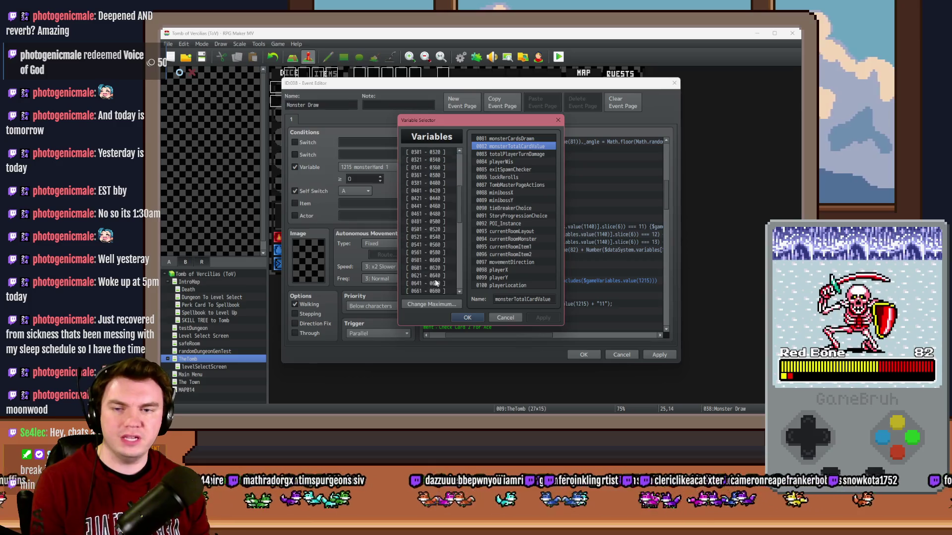
pyautogui.click(438, 262)
pyautogui.press('Up')
pyautogui.press('Up')
pyautogui.press('Up')
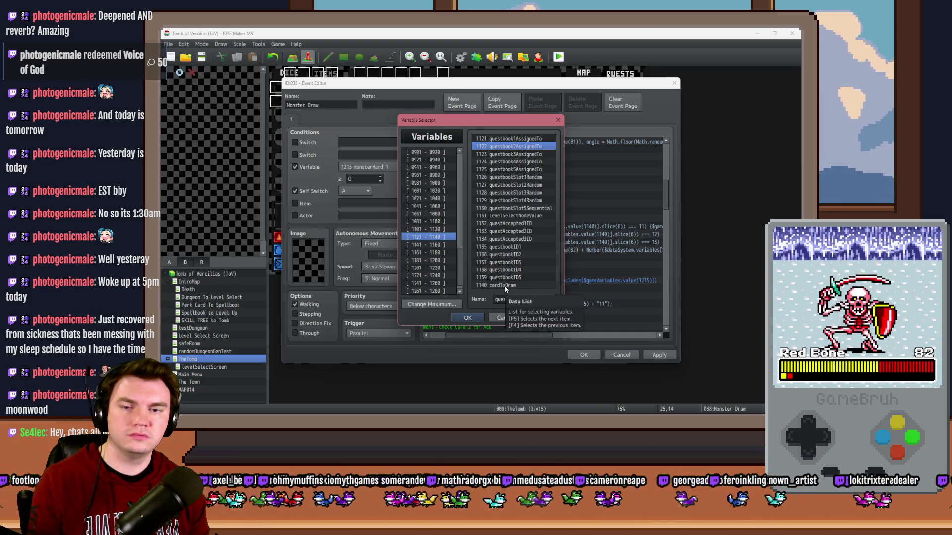
pyautogui.press('Escape')
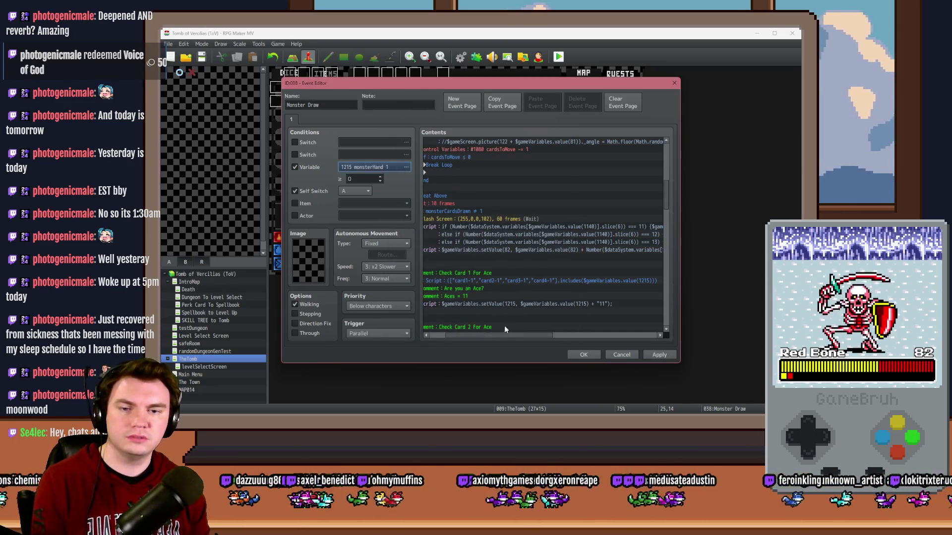
pyautogui.moveTo(505, 335); pyautogui.dragTo(614, 336)
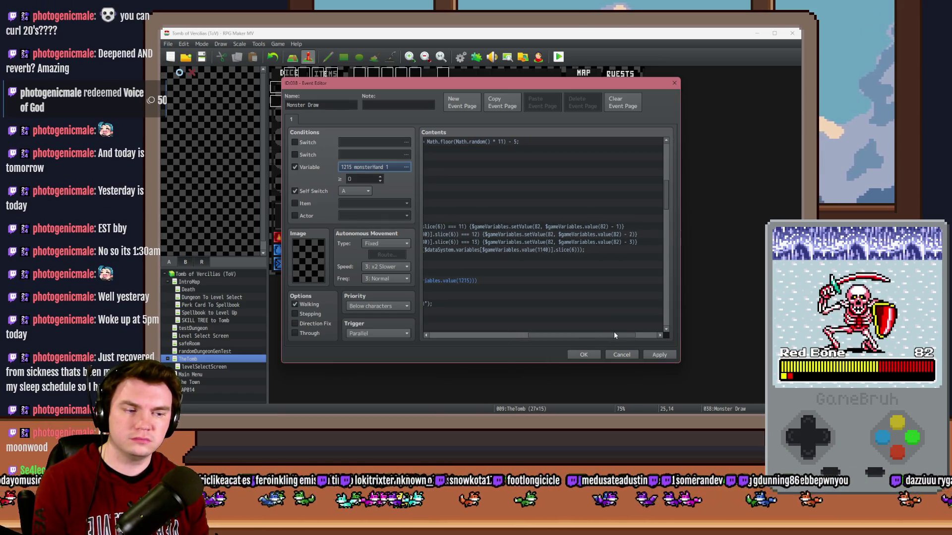
# Recheck the Monster Draw scripts, then reopen the condition's Variable Selector at variables 1121–1140.
pyautogui.moveTo(614, 333); pyautogui.dragTo(612, 333)
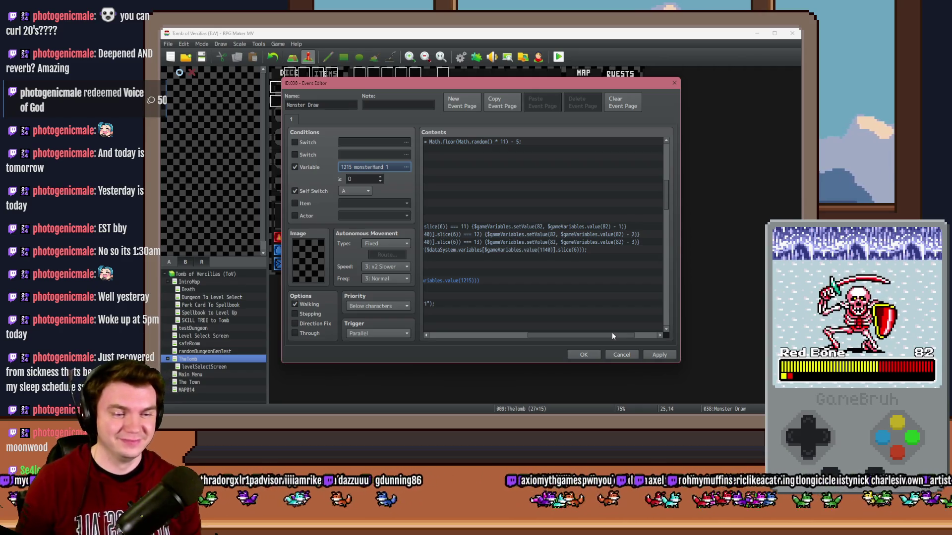
pyautogui.moveTo(591, 336)
pyautogui.mouseDown()
pyautogui.moveTo(557, 351)
pyautogui.moveTo(491, 333)
pyautogui.mouseUp()
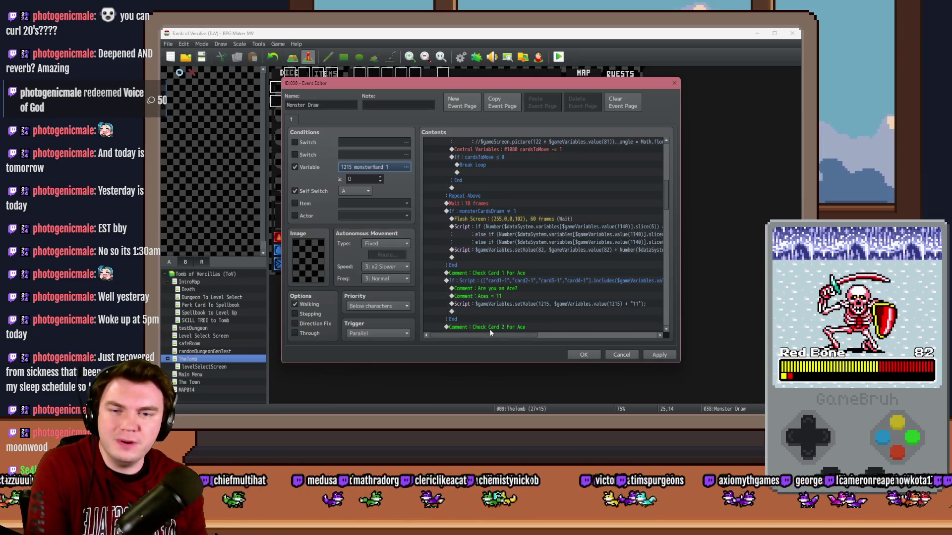
pyautogui.moveTo(502, 339)
pyautogui.mouseDown()
pyautogui.moveTo(549, 342)
pyautogui.moveTo(498, 341)
pyautogui.mouseUp()
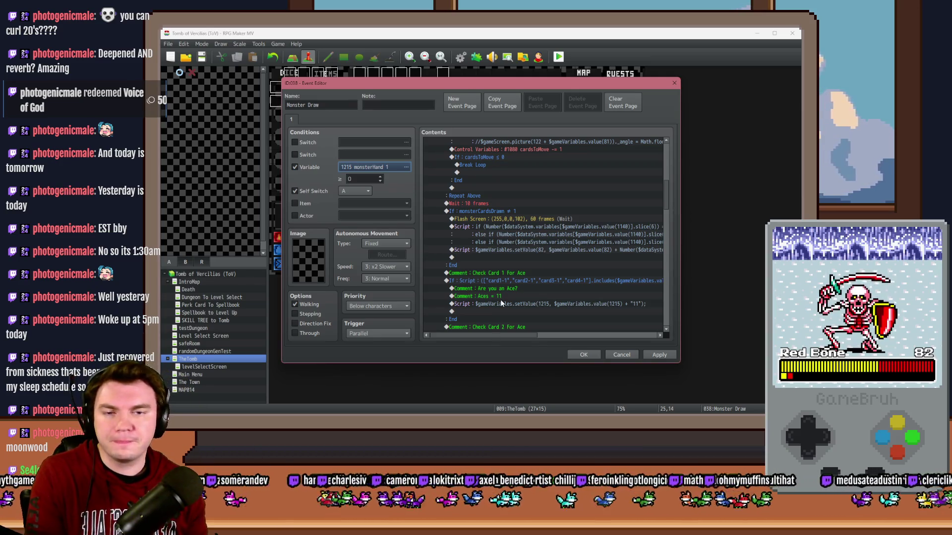
pyautogui.scroll(2, 508, 313)
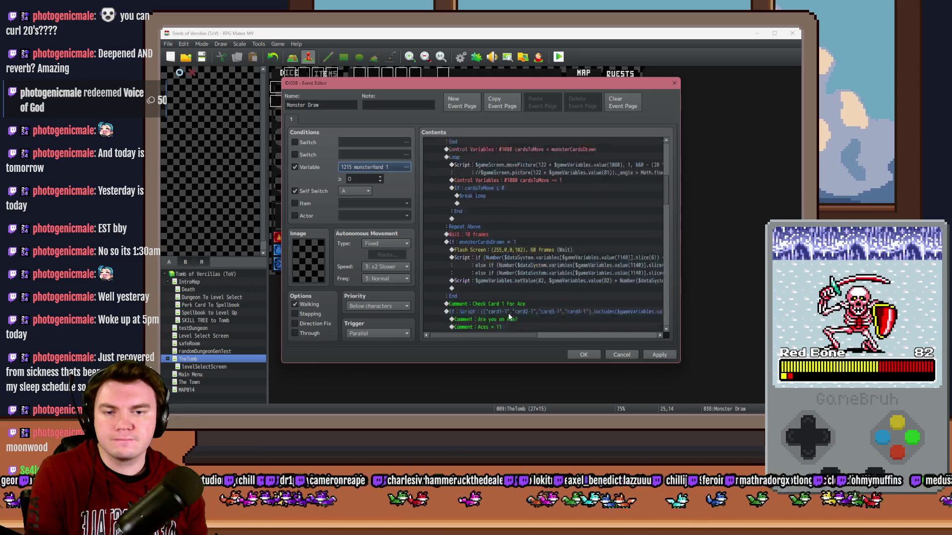
pyautogui.scroll(-2, 508, 313)
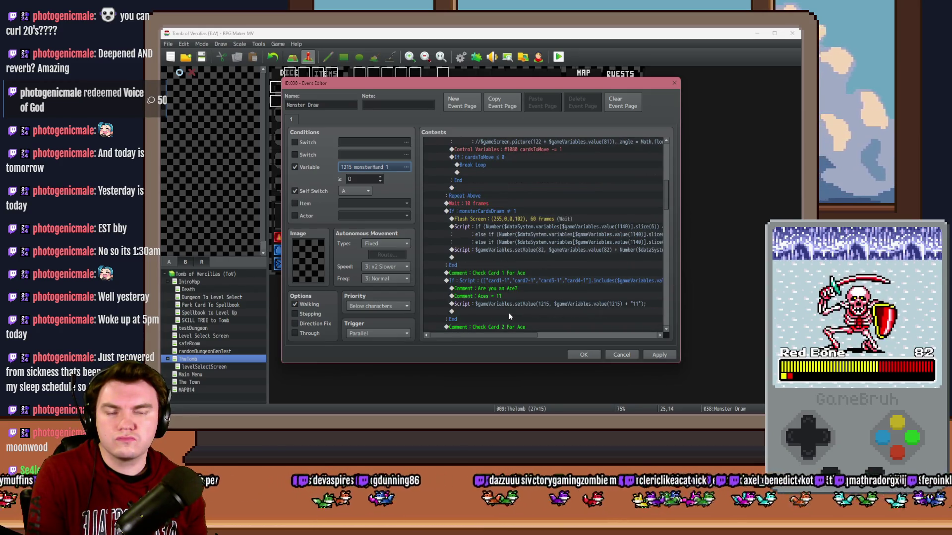
pyautogui.click(362, 168)
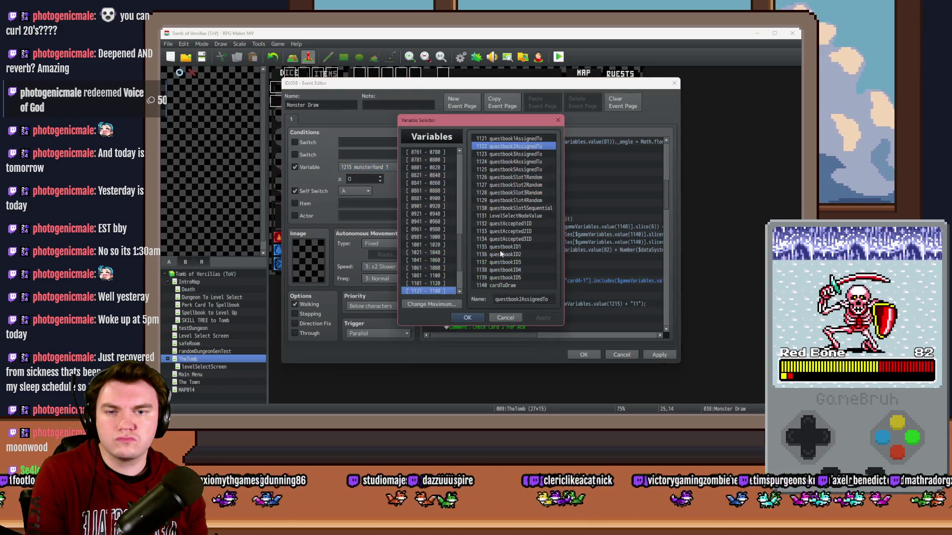
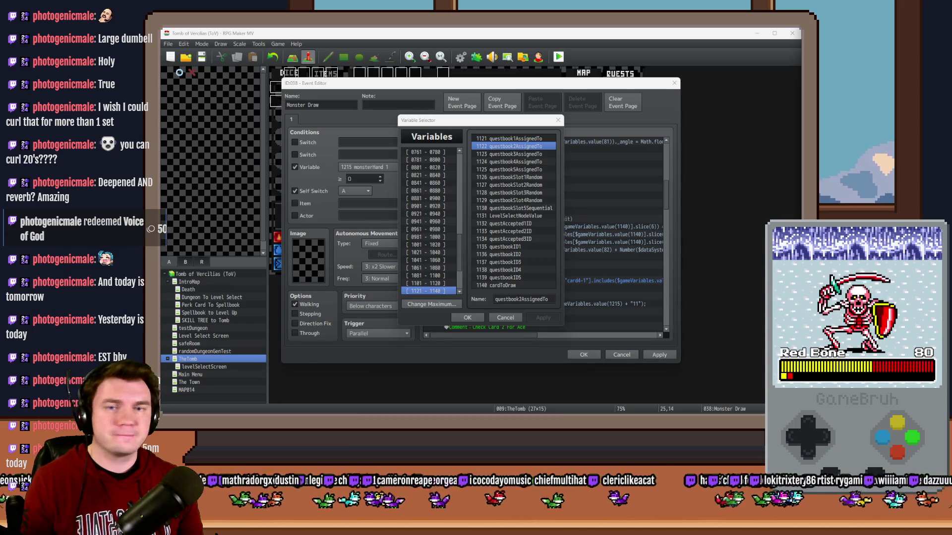
# Remove the monsterHand variable condition from the Monster Draw event page.
pyautogui.click(495, 123)
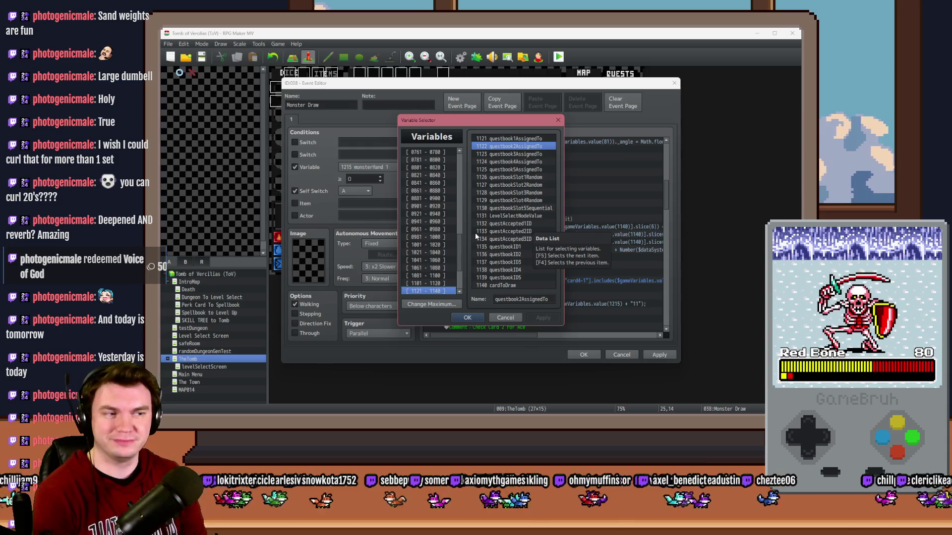
pyautogui.click(500, 286)
pyautogui.press('Escape')
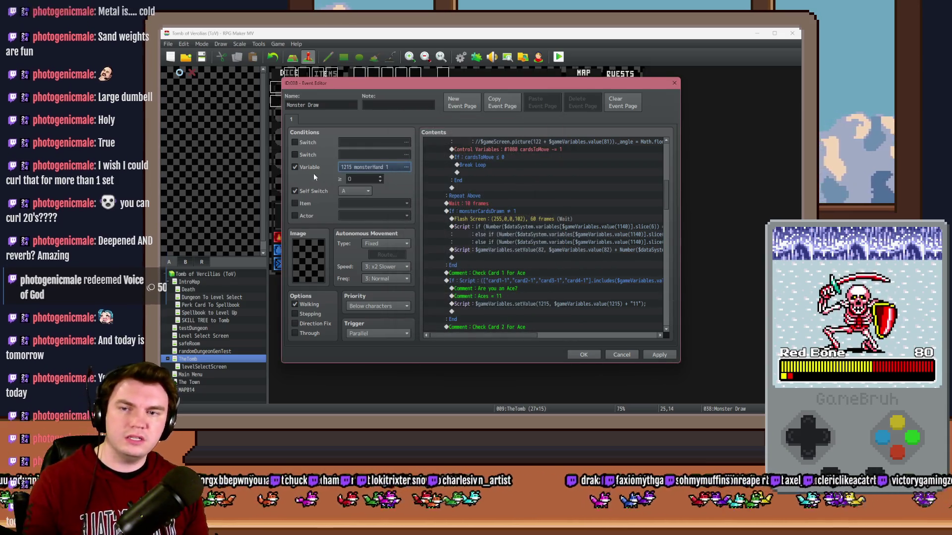
pyautogui.click(307, 168)
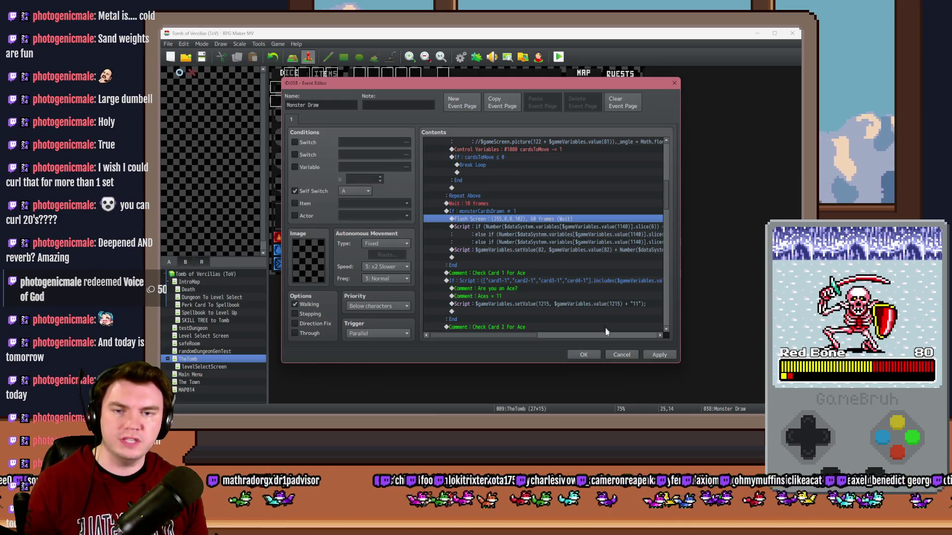
# Confirm the event changes and start a playtest, saving the project.
pyautogui.click(591, 355)
pyautogui.click(558, 57)
pyautogui.press('Return')
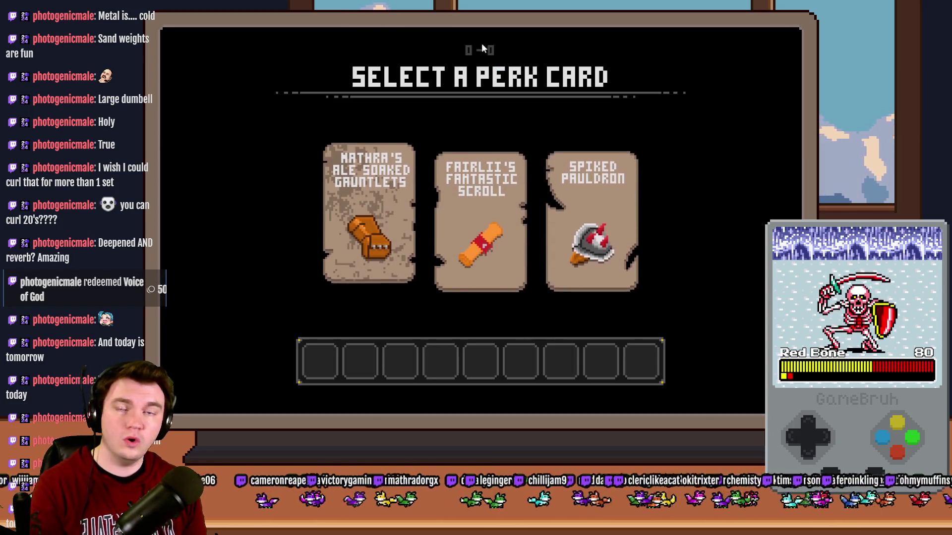
# Choose the Spiked Pauldron perk card and bring up the debug list.
pyautogui.click(564, 186)
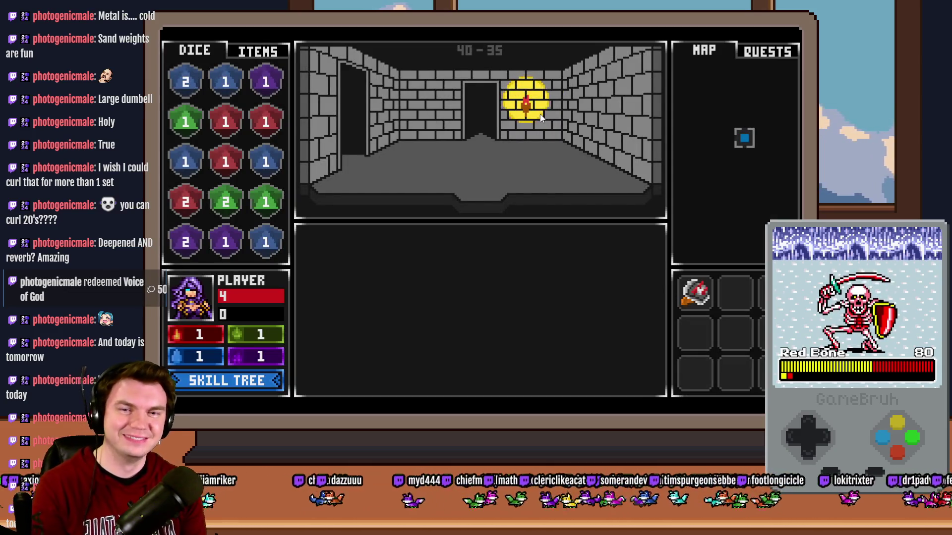
pyautogui.press('F1')
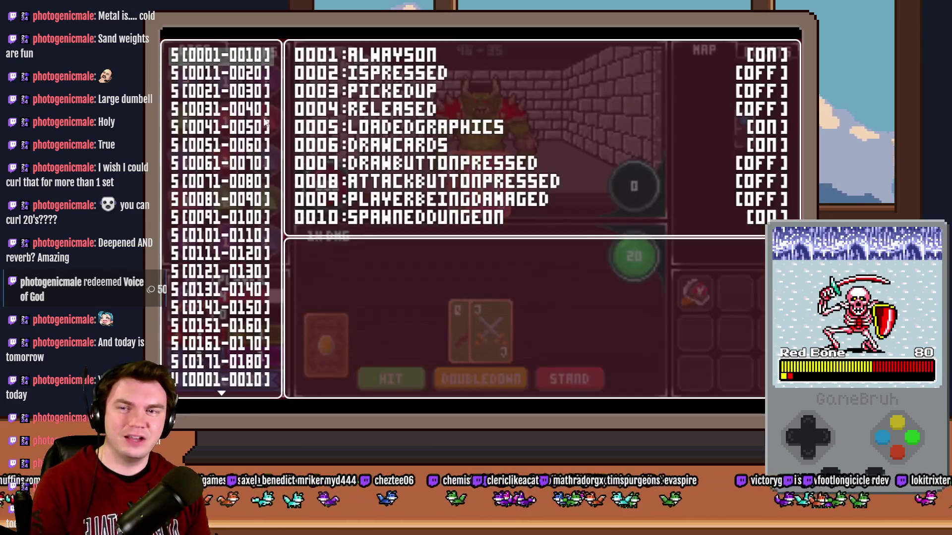
# Page debug variables to 1211–1220 to check monsterHand CARD1-10 and CARD1-11, then return to the editor.
pyautogui.press('Down')
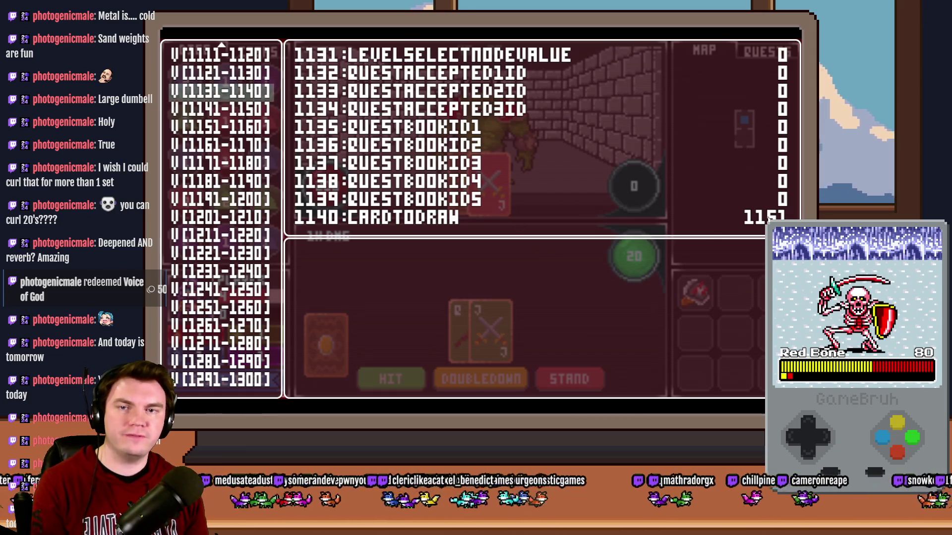
pyautogui.press('Down')
pyautogui.press('Down')
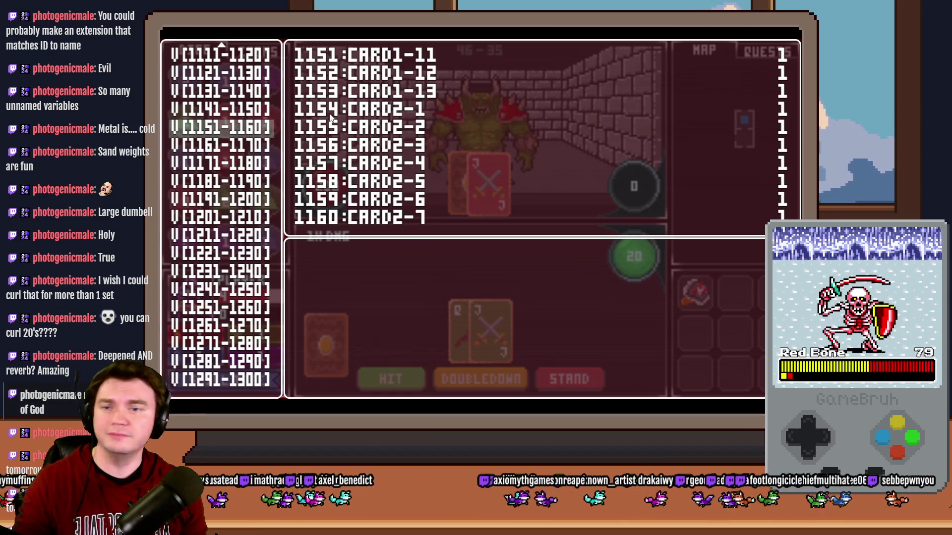
pyautogui.press('Down')
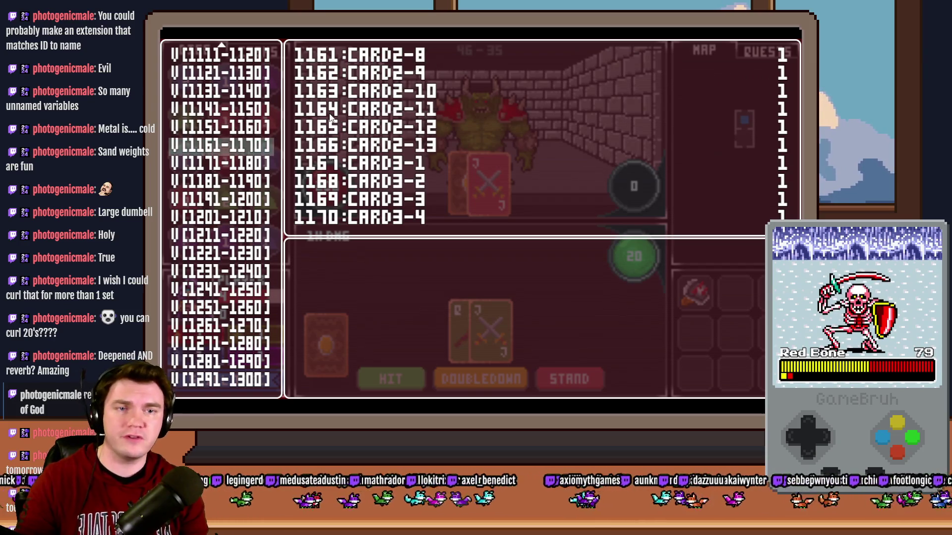
pyautogui.press('Down')
pyautogui.press('Down')
pyautogui.press('Down')
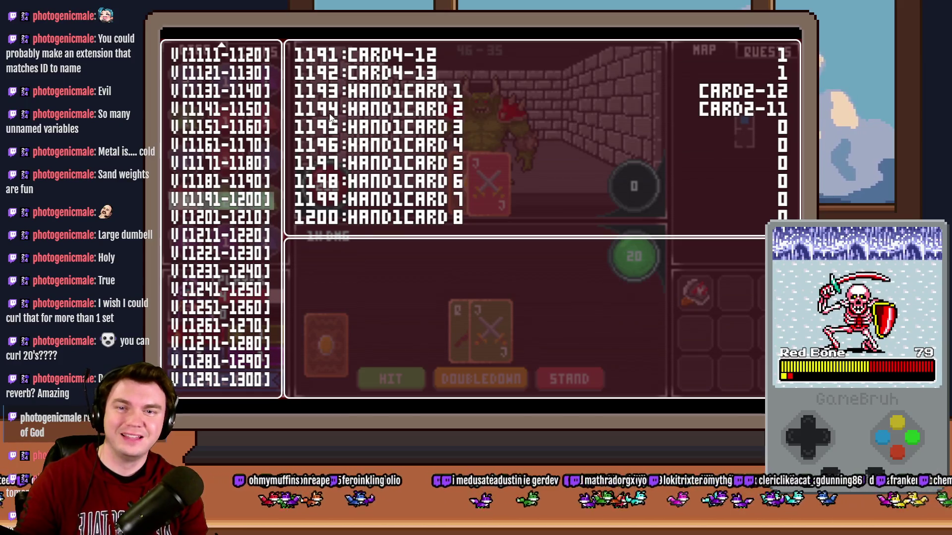
pyautogui.press('Down')
pyautogui.press('Down')
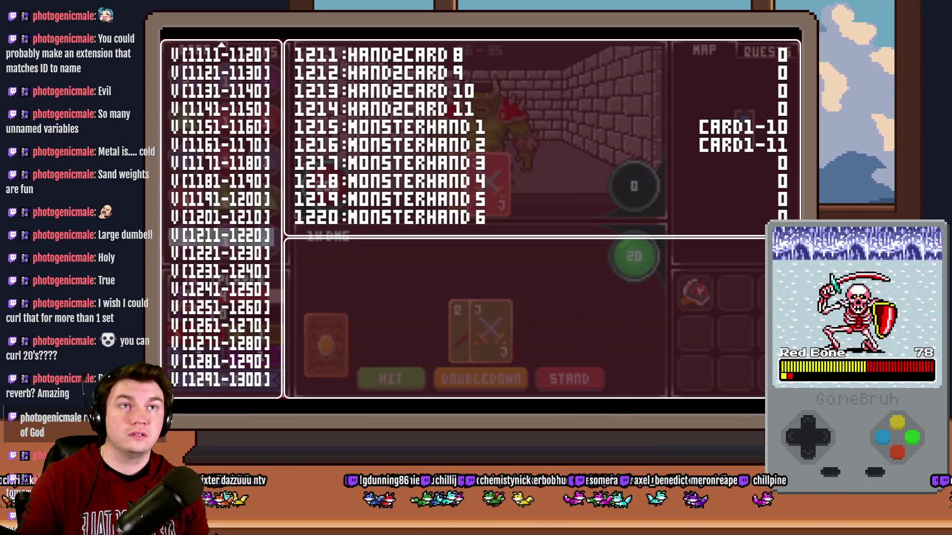
pyautogui.press('F4')
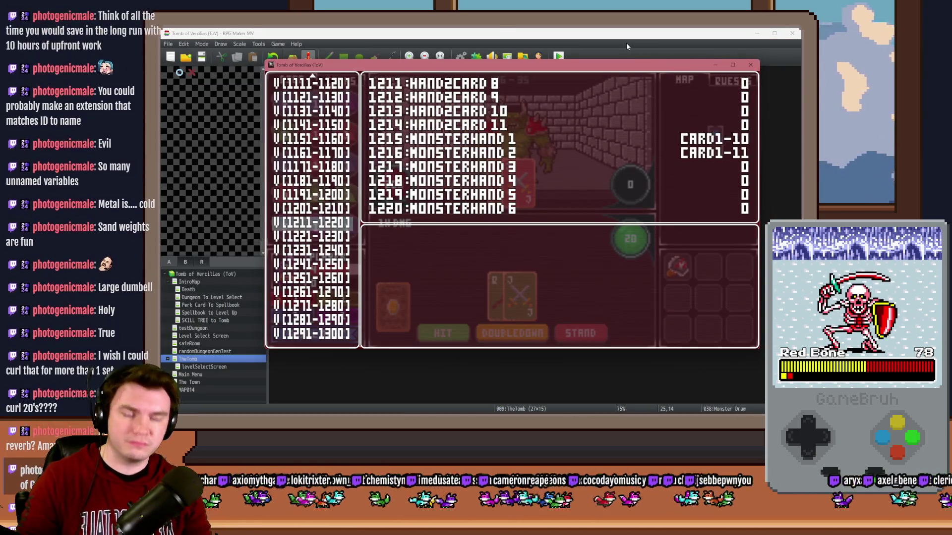
pyautogui.click(627, 43)
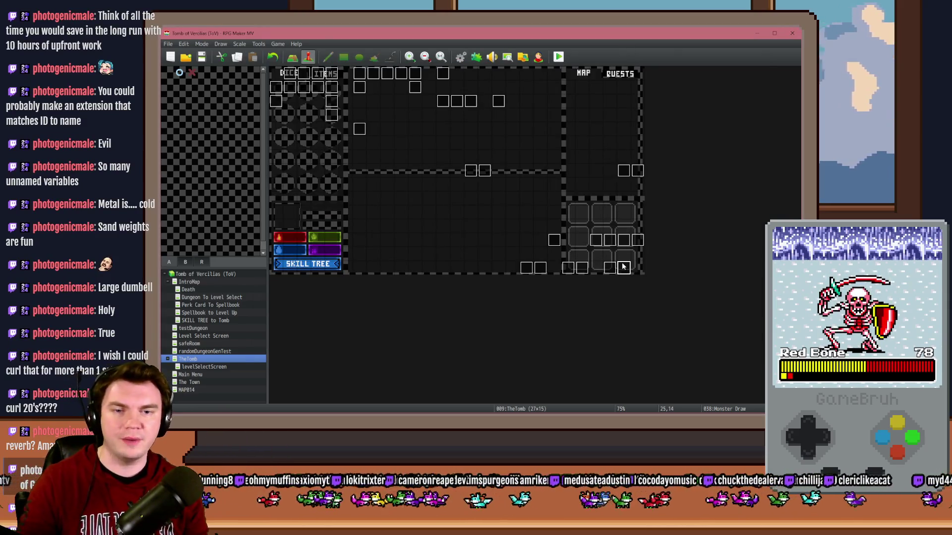
# Open the Monster Draw event and select the command setting cardToDraw to 1151.
pyautogui.doubleClick(624, 267)
pyautogui.scroll(-8, 538, 220)
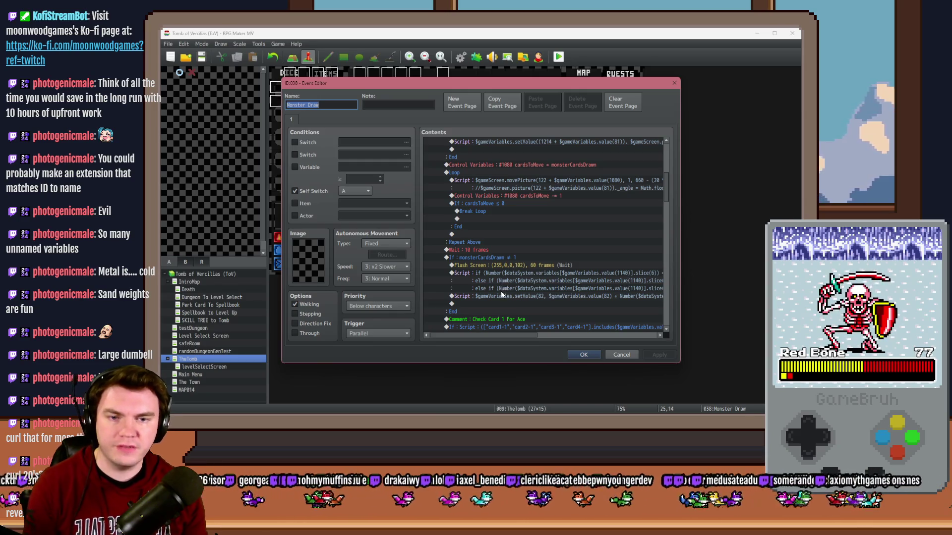
pyautogui.scroll(2, 519, 298)
pyautogui.scroll(4, 519, 298)
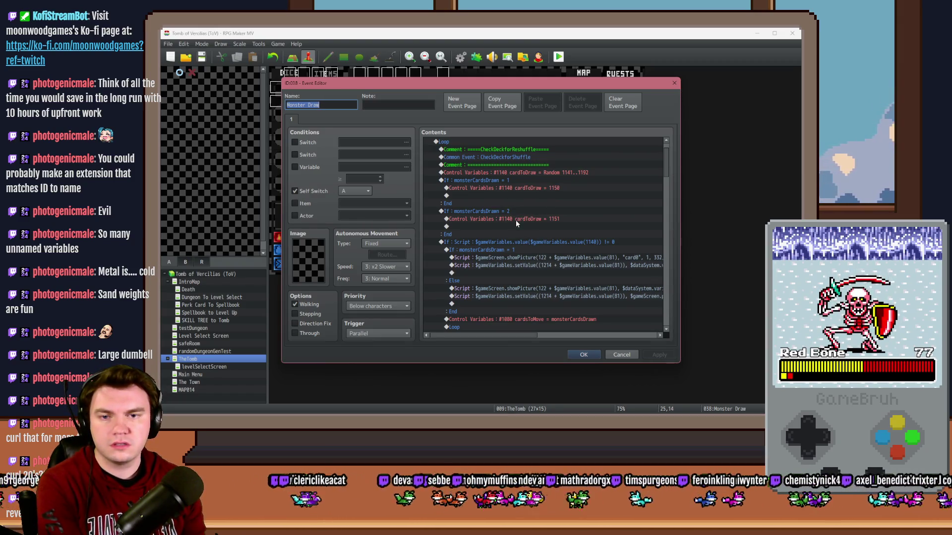
pyautogui.click(514, 218)
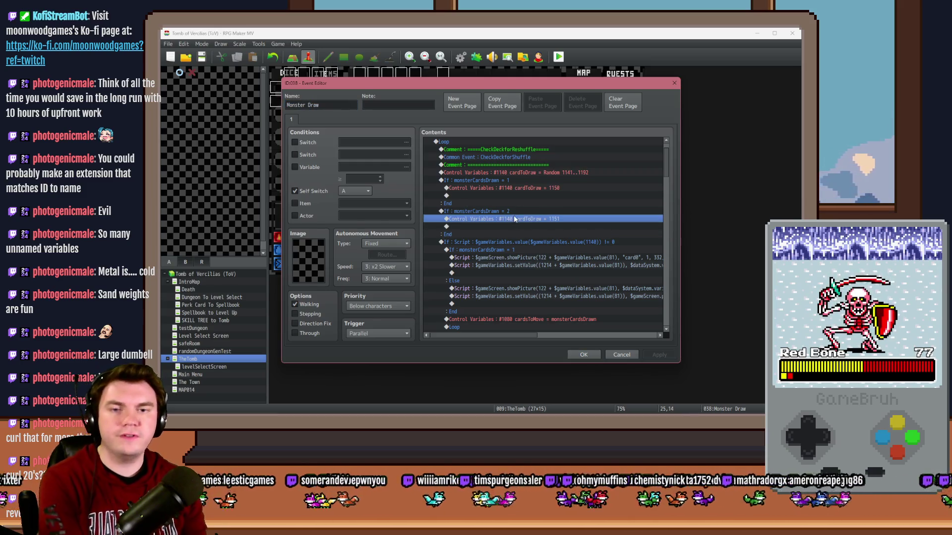
pyautogui.scroll(-5, 514, 228)
pyautogui.scroll(-2, 515, 238)
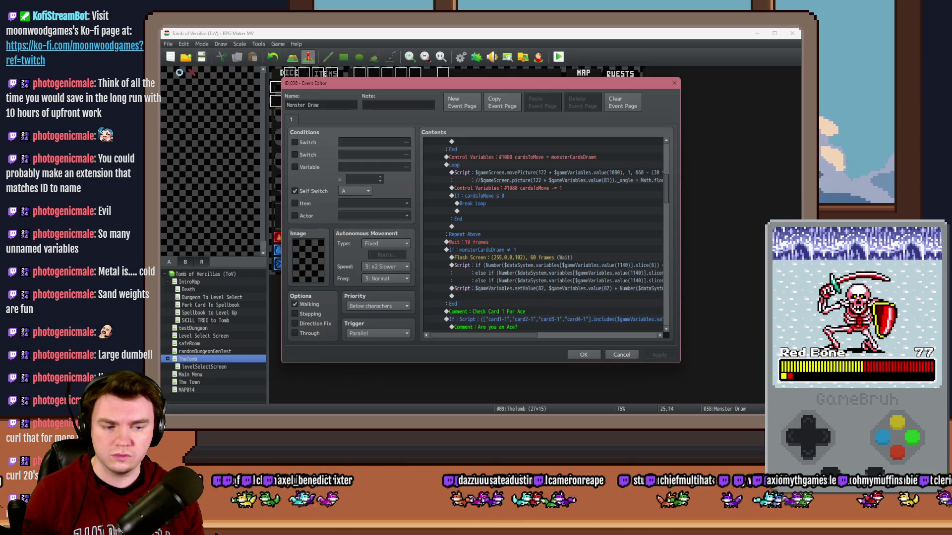
# Check variables 1151–1160 in the playtest debug list, then return to the event editor.
pyautogui.hotkey('alt', 'Tab')
pyautogui.press('Up')
pyautogui.press('Up')
pyautogui.press('Up')
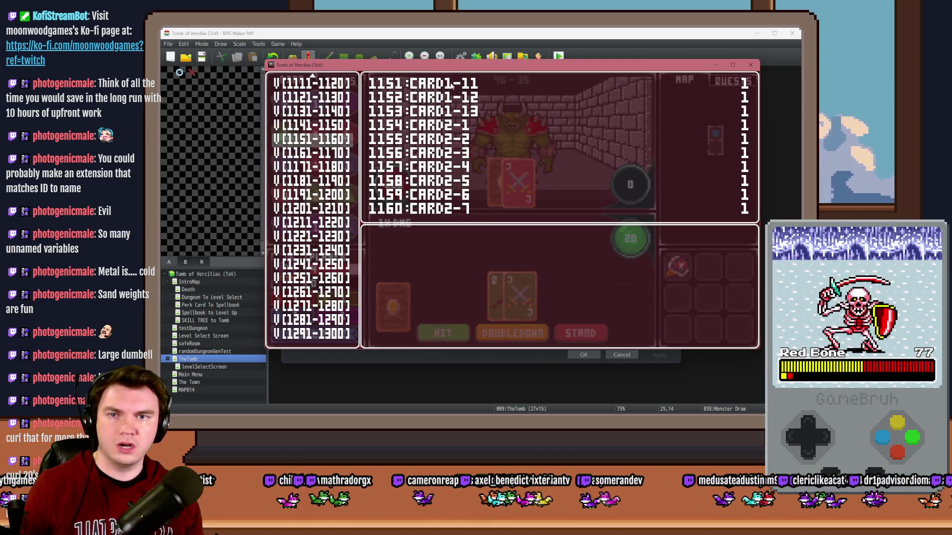
pyautogui.hotkey('alt', 'F4')
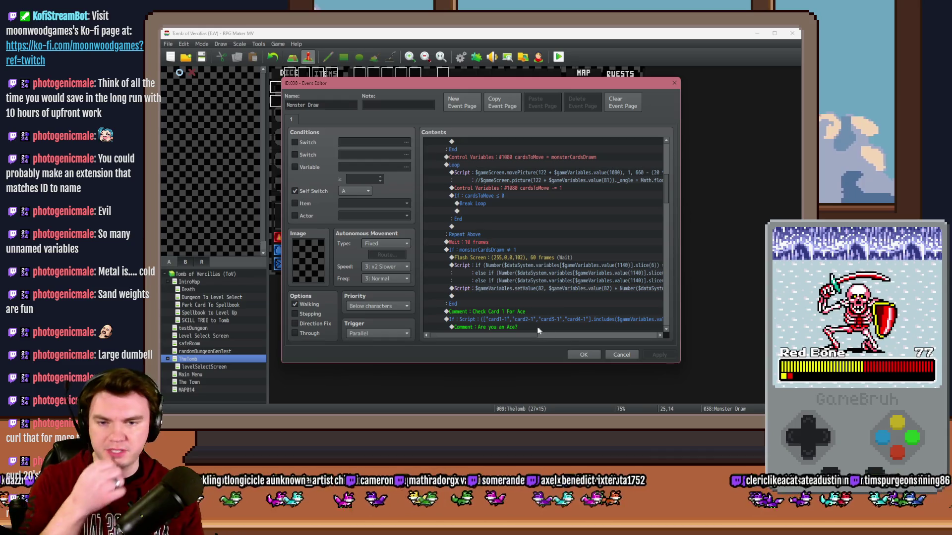
pyautogui.moveTo(523, 336); pyautogui.dragTo(558, 337)
pyautogui.hotkey('alt', 'Tab')
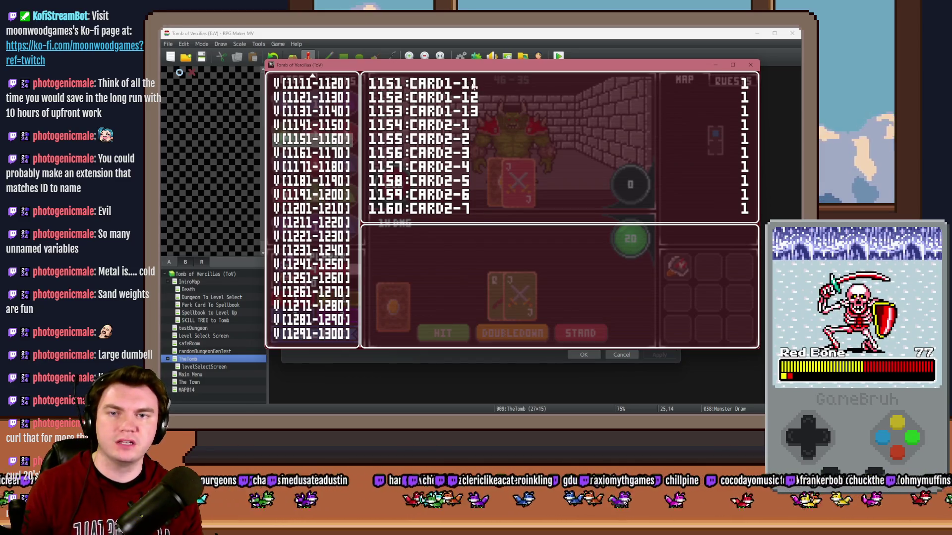
pyautogui.hotkey('alt', 'Tab')
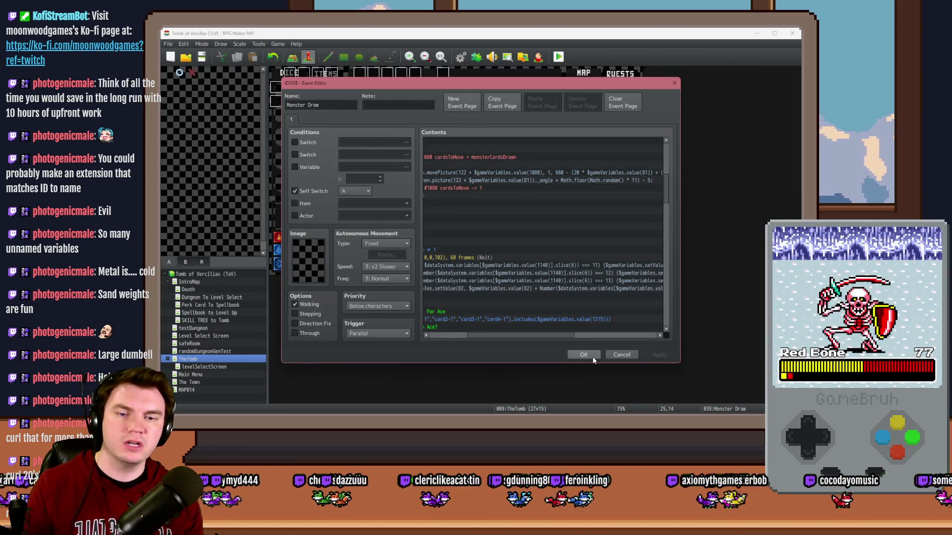
# Copy the first script line from the card-value script command.
pyautogui.moveTo(565, 335)
pyautogui.mouseDown()
pyautogui.moveTo(619, 337)
pyautogui.moveTo(541, 331)
pyautogui.mouseUp()
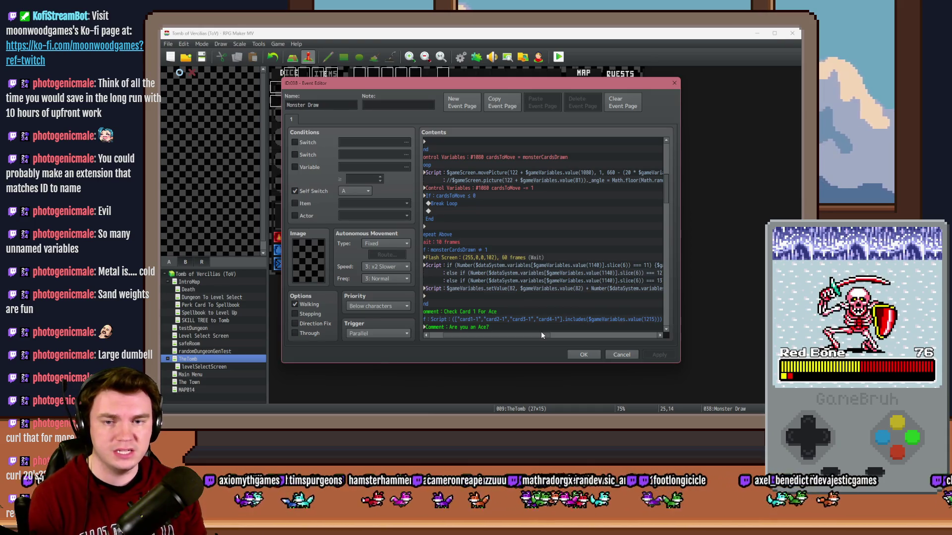
pyautogui.moveTo(540, 332); pyautogui.dragTo(545, 330)
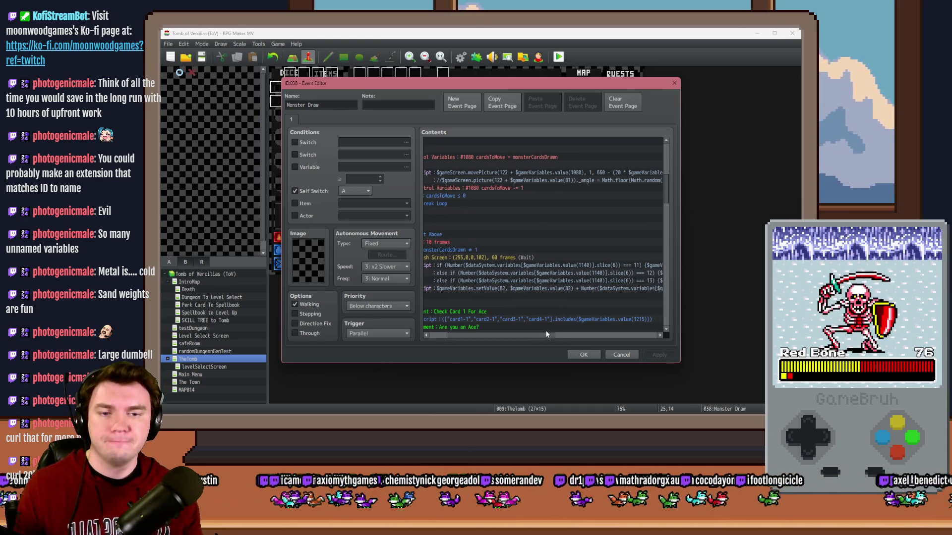
pyautogui.doubleClick(562, 267)
pyautogui.moveTo(523, 186); pyautogui.dragTo(471, 187)
pyautogui.click(504, 190)
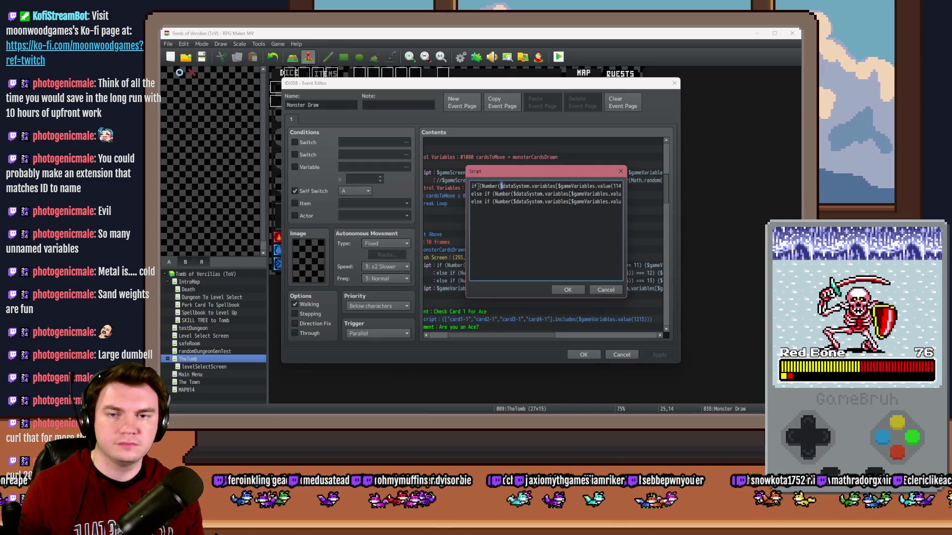
pyautogui.moveTo(481, 187)
pyautogui.mouseDown()
pyautogui.moveTo(623, 185)
pyautogui.moveTo(598, 186)
pyautogui.mouseUp()
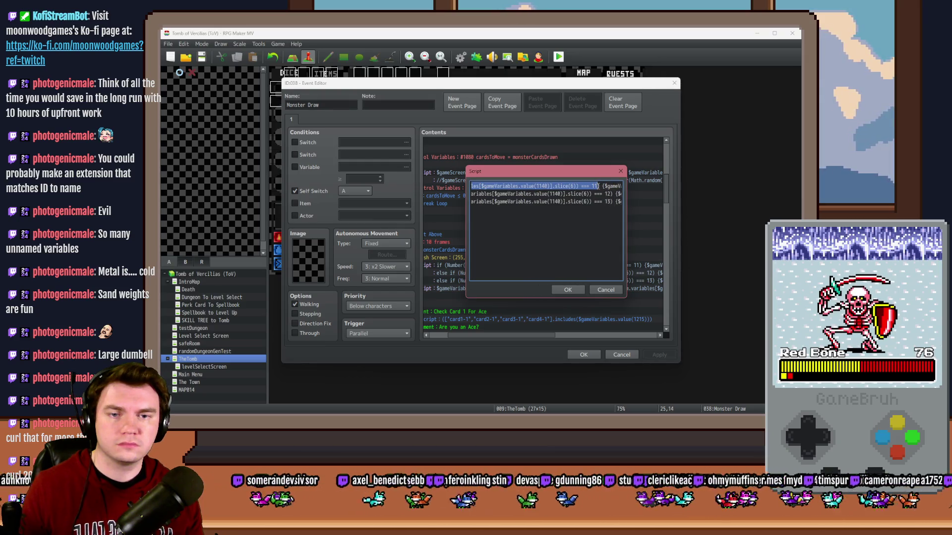
pyautogui.click(568, 290)
pyautogui.click(478, 258)
# Add a conditional branch with the pasted script condition checking for 11.
pyautogui.press('Insert')
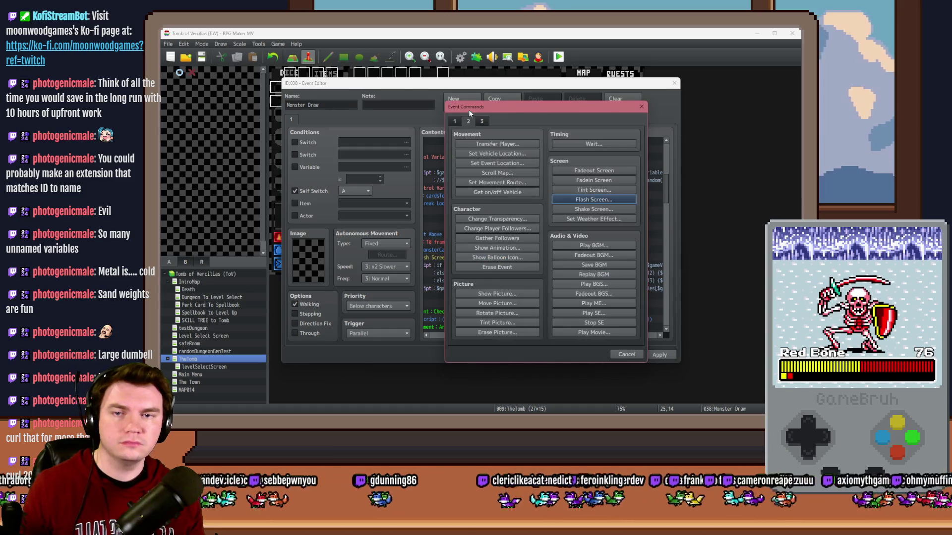
pyautogui.click(502, 266)
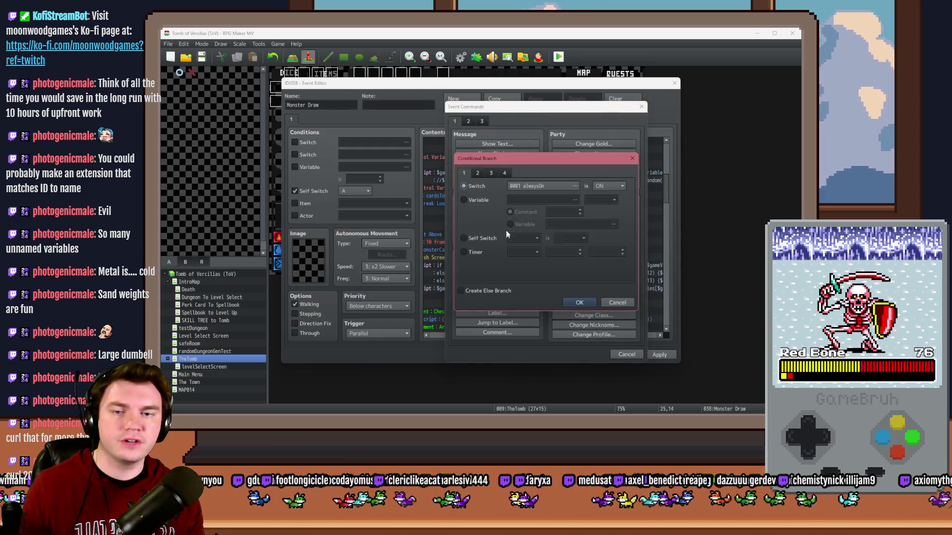
pyautogui.click(505, 173)
pyautogui.click(530, 274)
pyautogui.hotkey('ctrl', 'v')
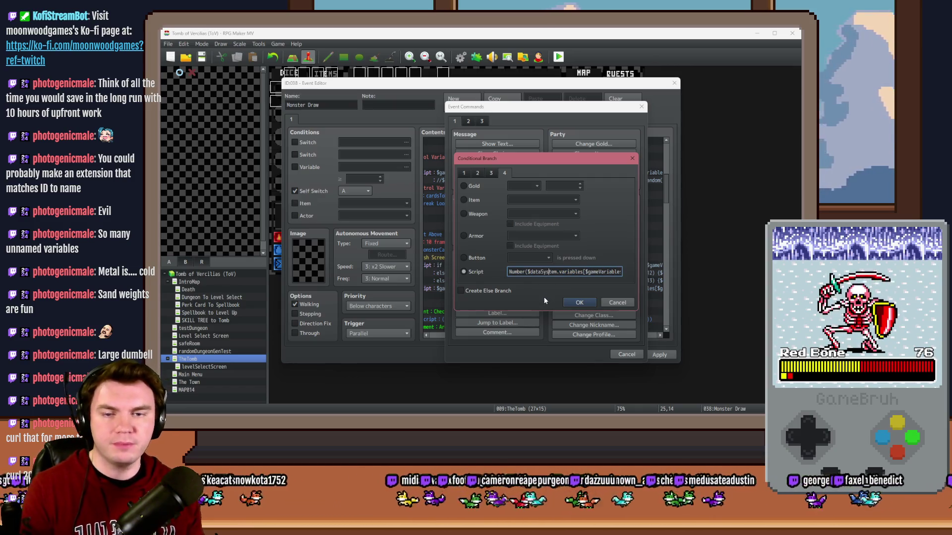
pyautogui.press('Right')
pyautogui.press('Right')
pyautogui.press('Right')
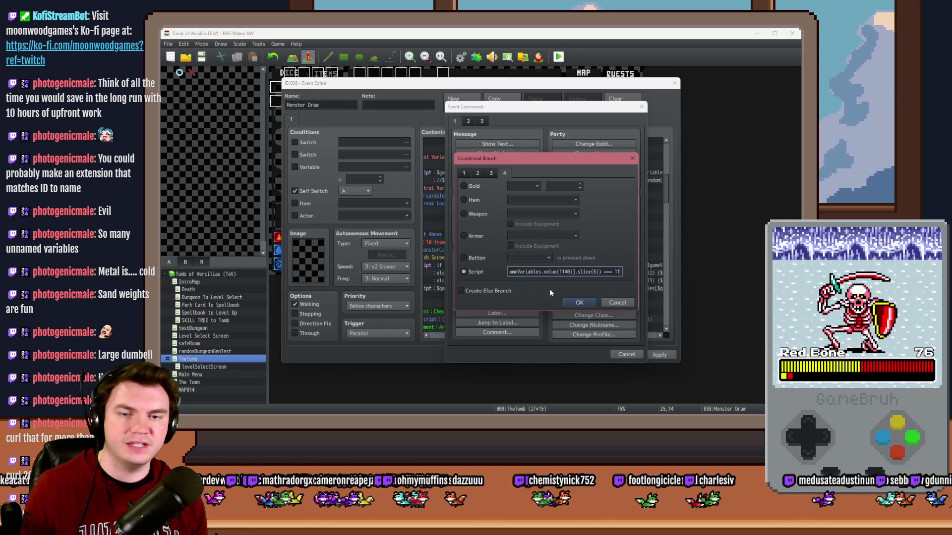
pyautogui.click(570, 301)
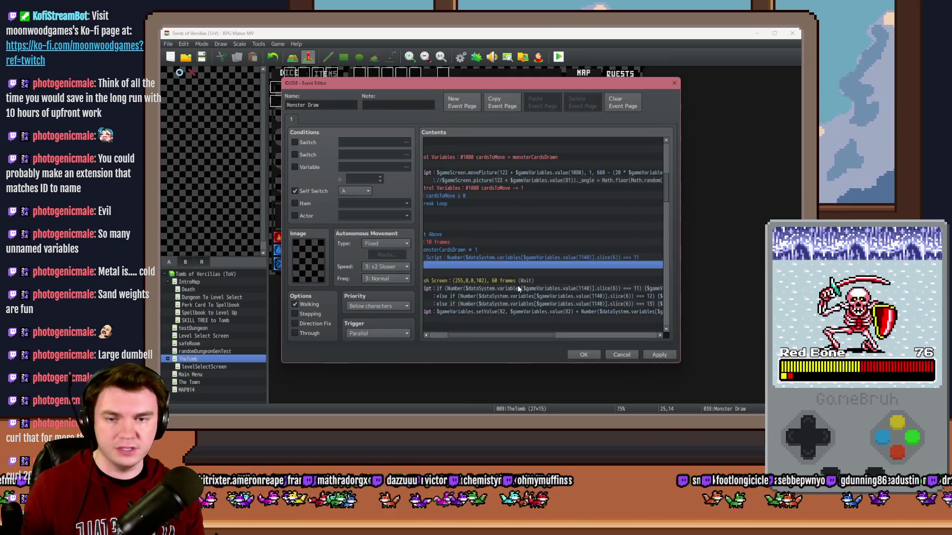
# Put a copy of the flash screen inside the branch, recoloured green, and close the editor.
pyautogui.click(521, 281)
pyautogui.hotkey('ctrl', 'c')
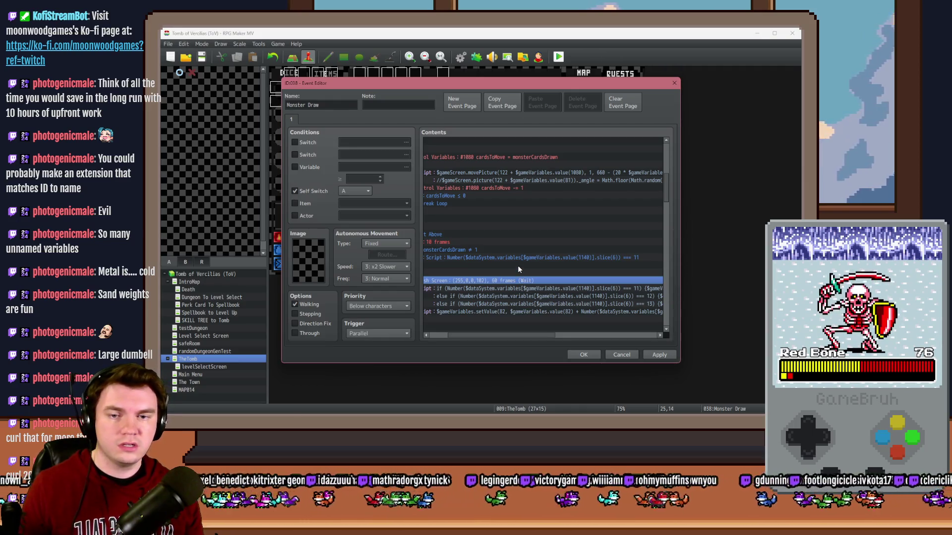
pyautogui.click(518, 266)
pyautogui.hotkey('ctrl', 'v')
pyautogui.doubleClick(517, 265)
pyautogui.moveTo(518, 214)
pyautogui.mouseDown()
pyautogui.moveTo(594, 218)
pyautogui.moveTo(499, 203)
pyautogui.mouseUp()
pyautogui.click(574, 284)
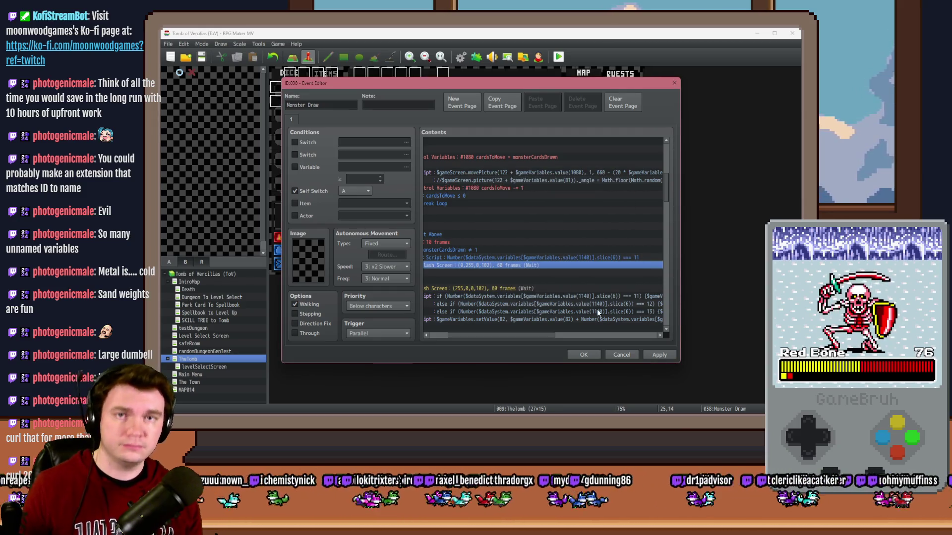
pyautogui.click(590, 351)
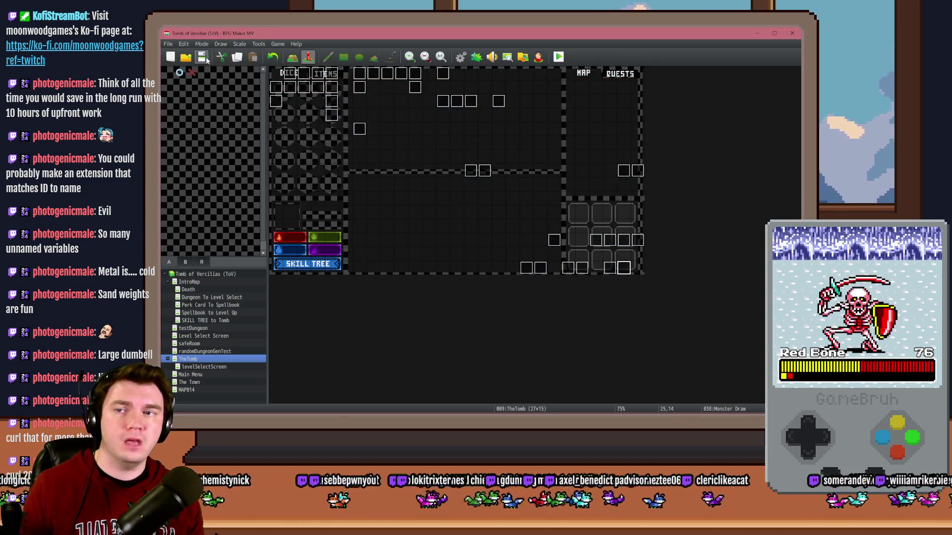
# Run a playtest, pick a perk card, view the debug list, and close the game.
pyautogui.hotkey('ctrl', 'r')
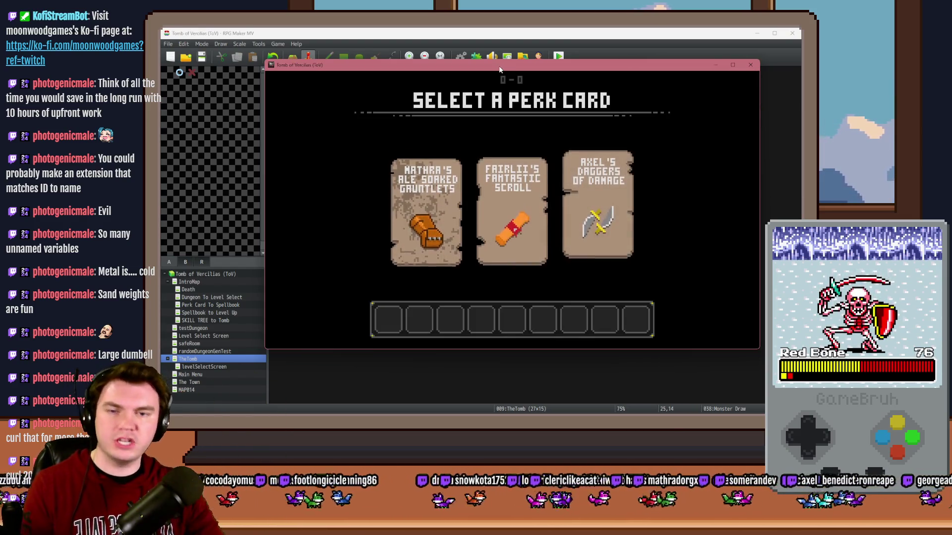
pyautogui.press('Return')
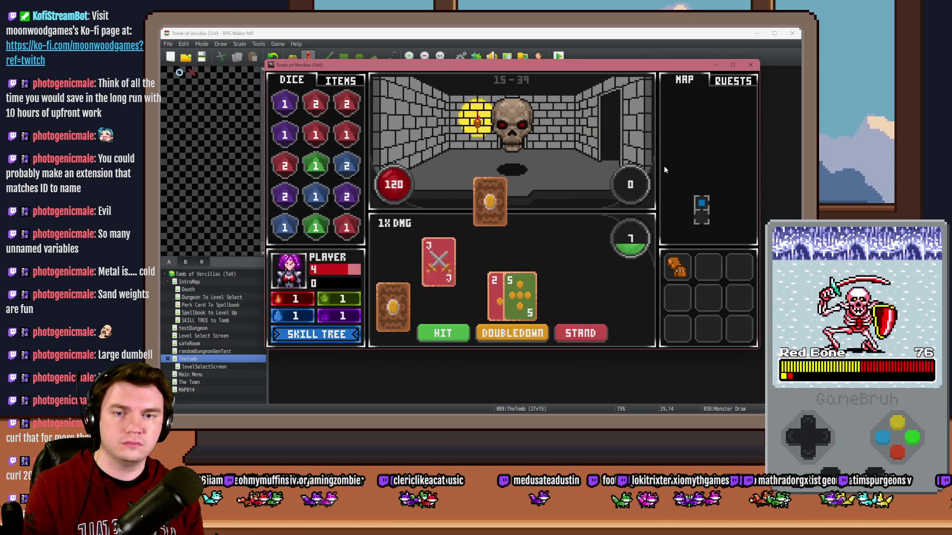
pyautogui.press('F9')
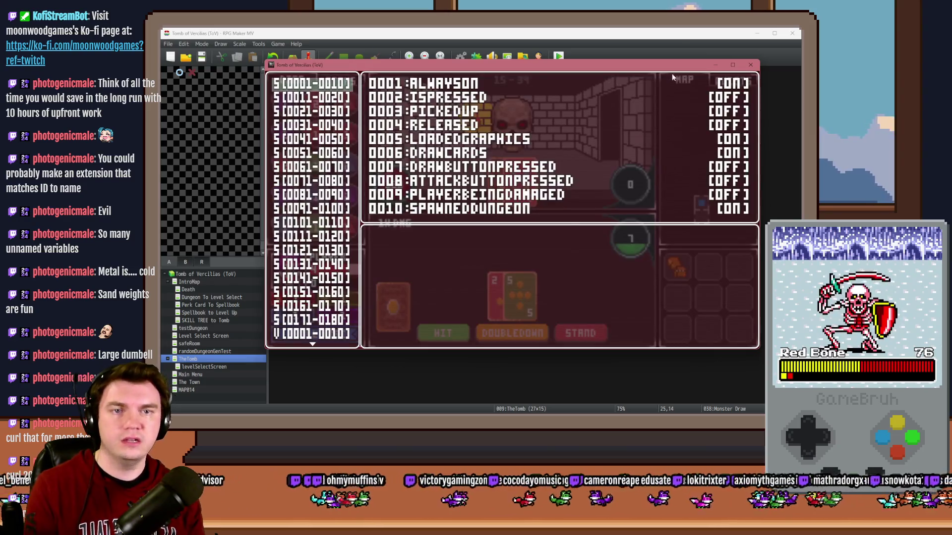
pyautogui.hotkey('alt', 'F4')
# Reopen the Monster Draw event and select the If: Script branch block.
pyautogui.doubleClick(624, 268)
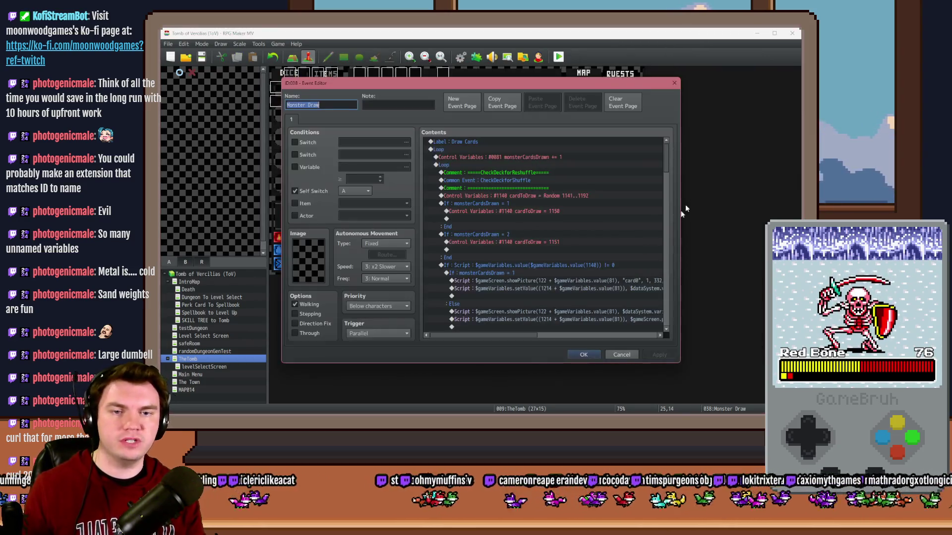
pyautogui.moveTo(666, 152); pyautogui.dragTo(671, 193)
pyautogui.click(547, 190)
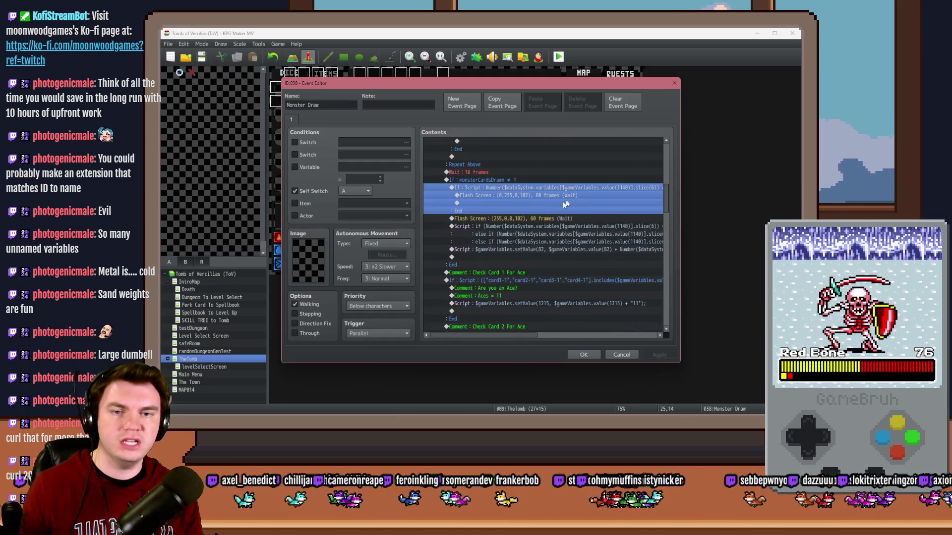
pyautogui.moveTo(529, 335)
pyautogui.mouseDown()
pyautogui.moveTo(639, 337)
pyautogui.moveTo(618, 340)
pyautogui.mouseUp()
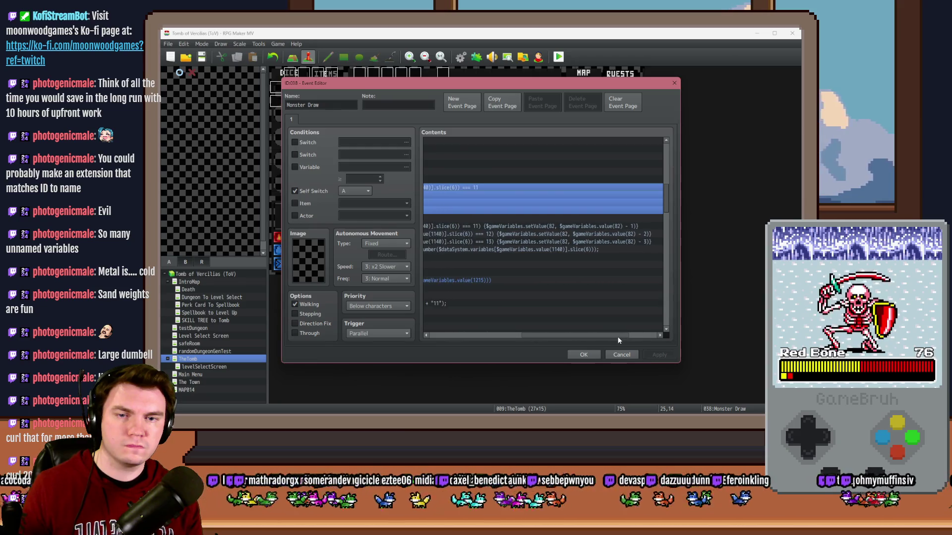
# Watch variable 0082 monsterTotalCardValue in debug range 0081–0090 reach 20 as cards are drawn.
pyautogui.hotkey('alt', 'Tab')
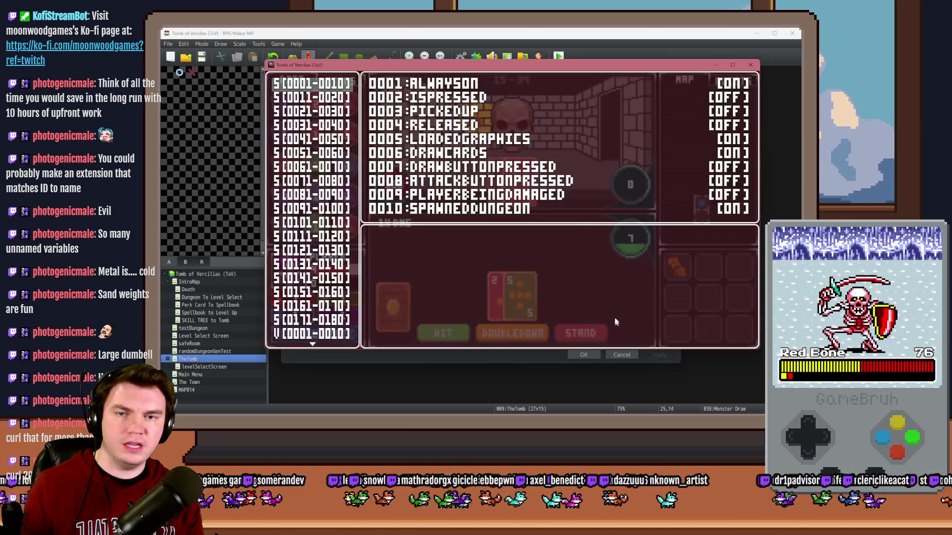
pyautogui.press('Down')
pyautogui.press('Down')
pyautogui.press('Down')
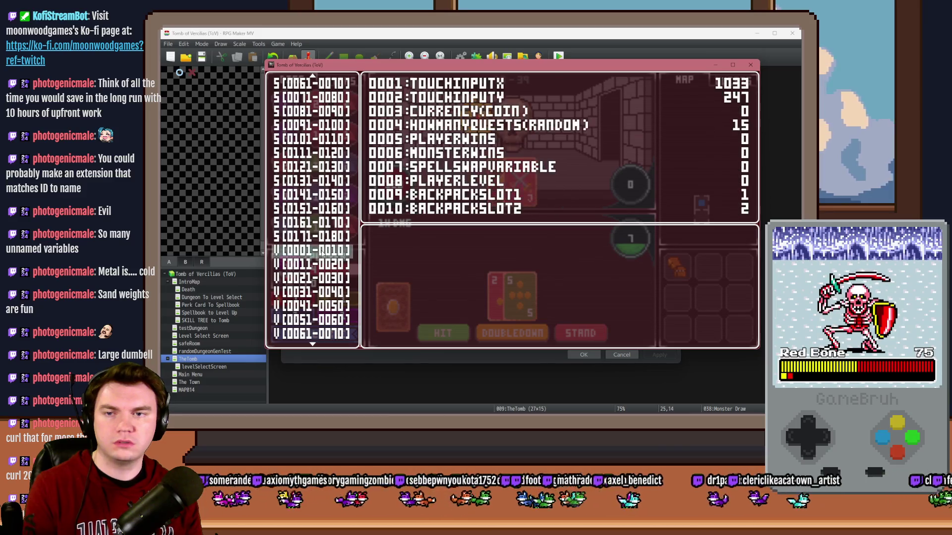
pyautogui.press('Down')
pyautogui.press('Down')
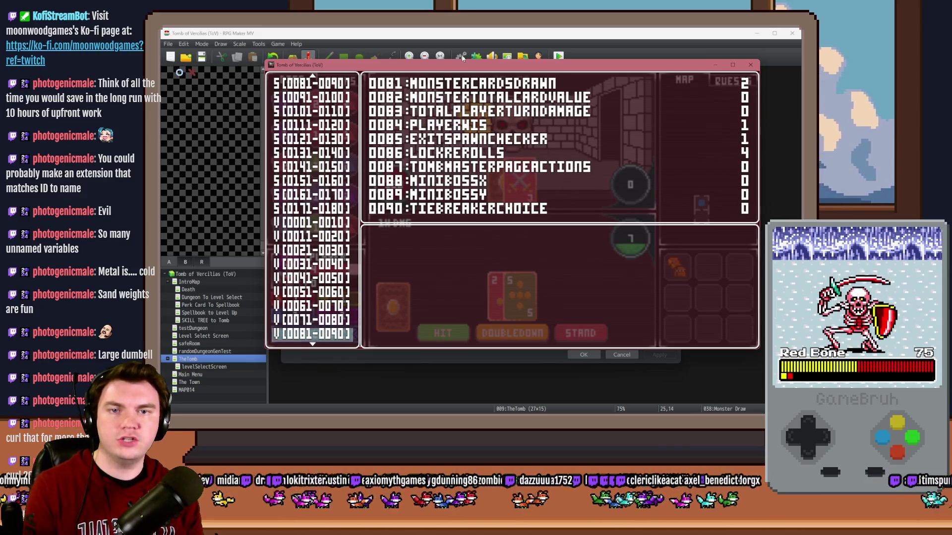
pyautogui.press('Escape')
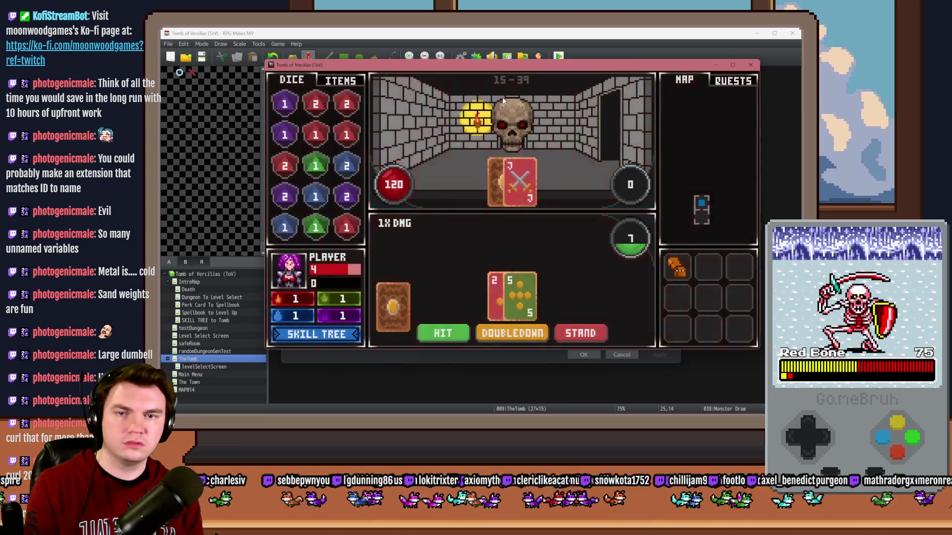
pyautogui.press('F9')
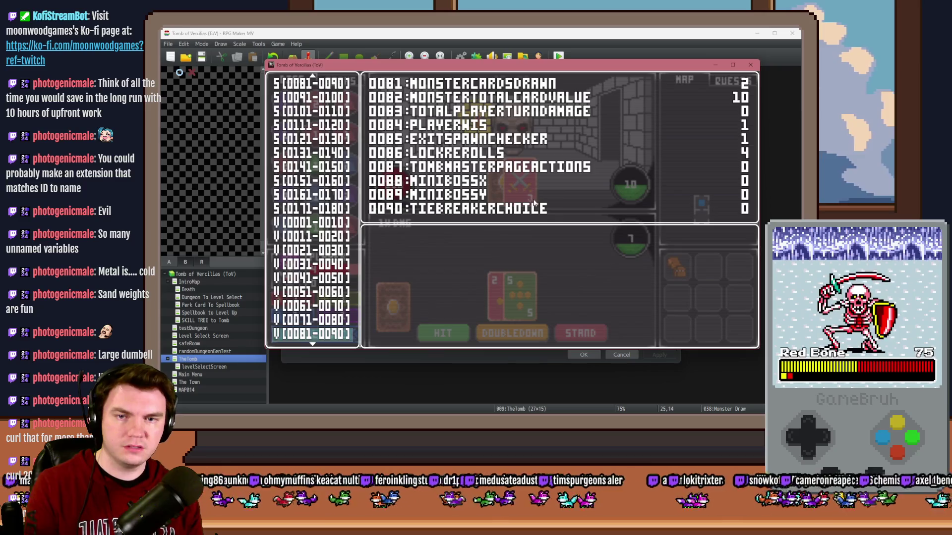
pyautogui.press('Escape')
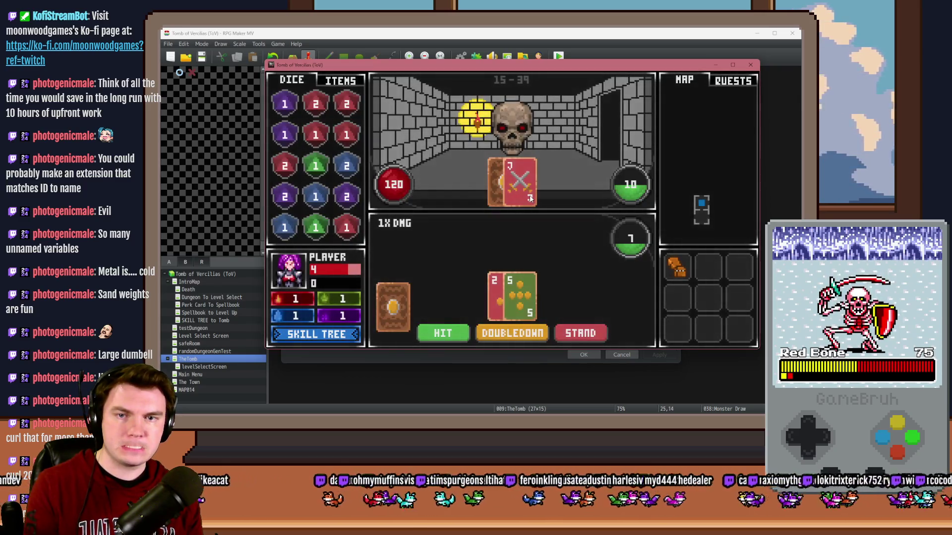
pyautogui.press('F9')
pyautogui.press('Escape')
pyautogui.press('F9')
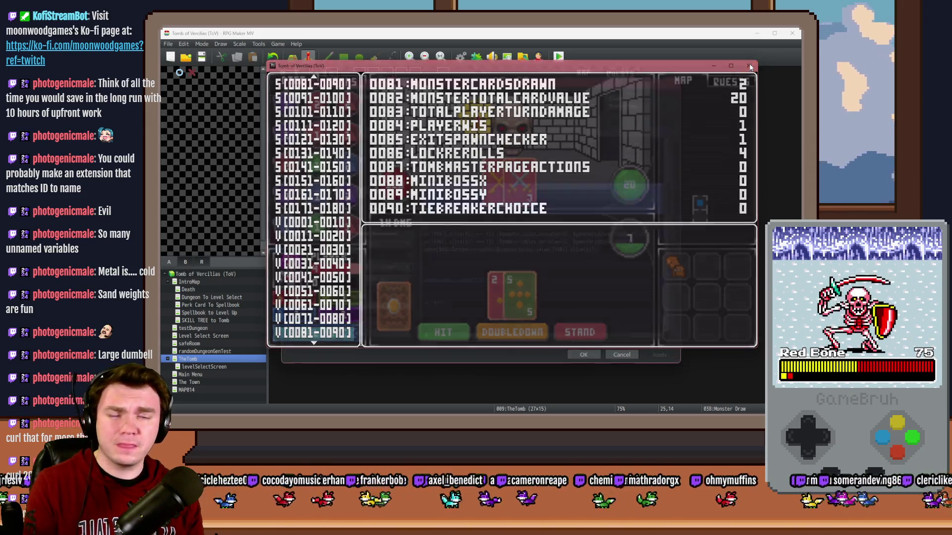
pyautogui.hotkey('alt', 'F4')
pyautogui.moveTo(531, 338); pyautogui.dragTo(423, 344)
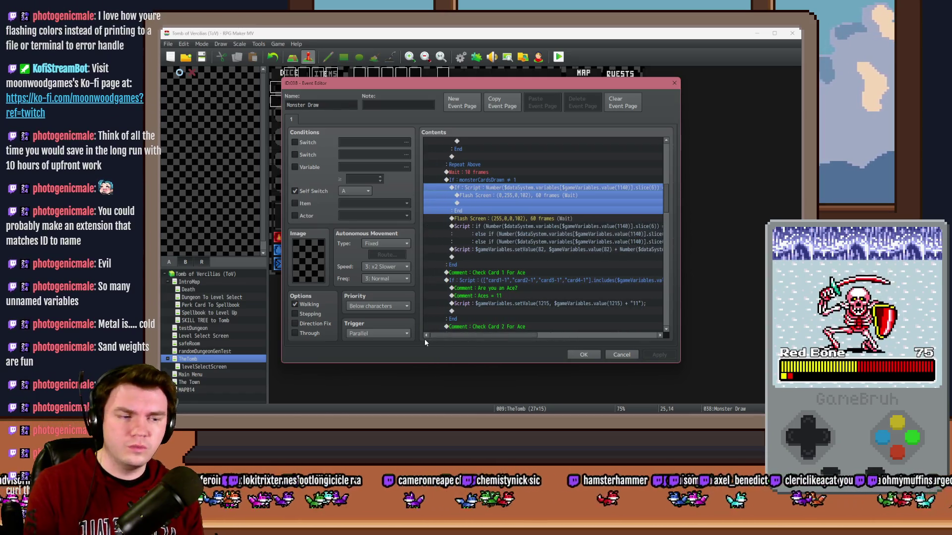
# Delete the script branch through the red Flash Screen line and confirm the event editor.
pyautogui.keyDown('shift'); pyautogui.click(528, 218); pyautogui.keyUp('shift')
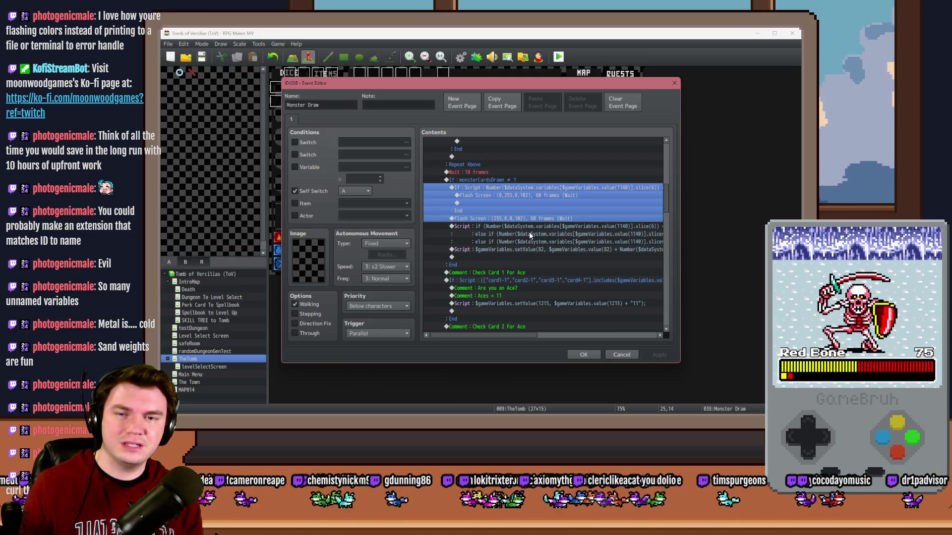
pyautogui.press('Delete')
pyautogui.click(584, 355)
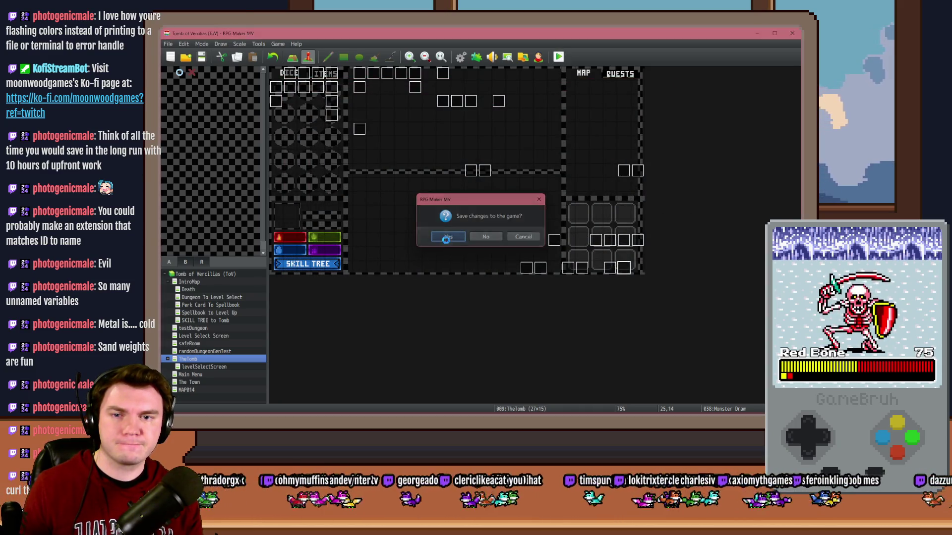
pyautogui.doubleClick(447, 241)
# Start a new playtest and show the debug switch list 0001–0010 during the card battle.
pyautogui.press('Escape')
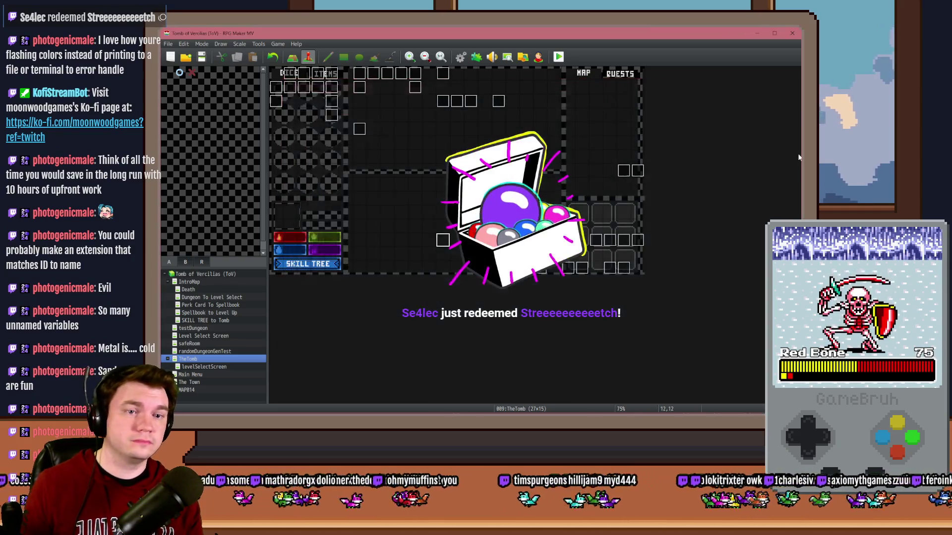
pyautogui.click(558, 57)
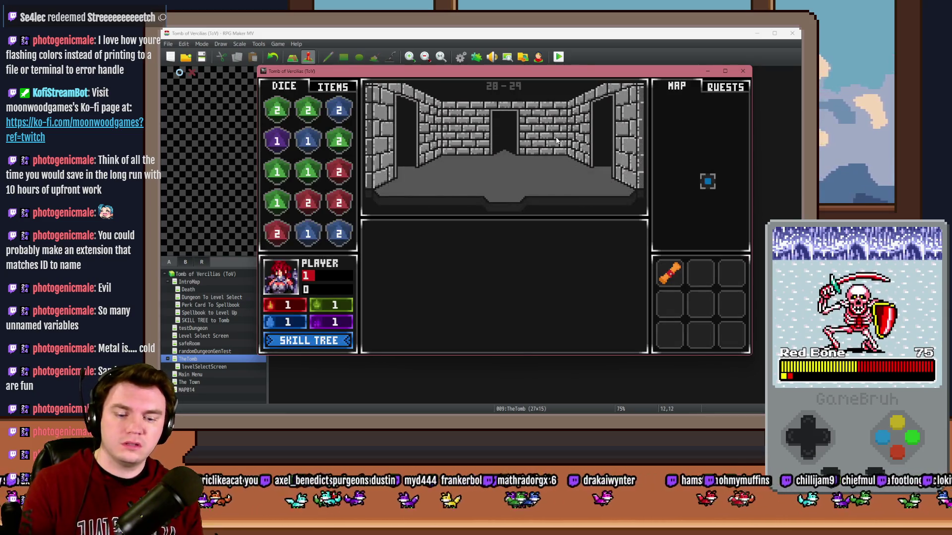
pyautogui.press('F9')
pyautogui.press('Escape')
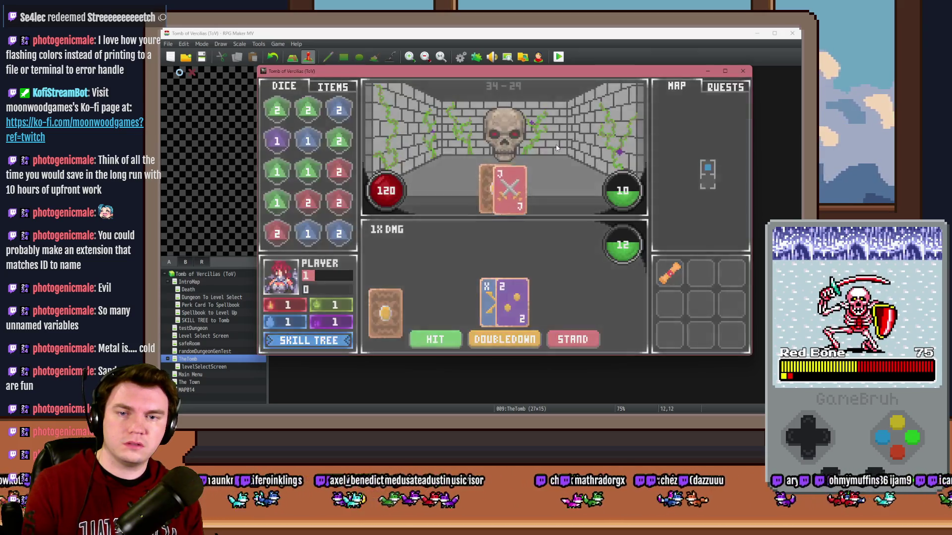
pyautogui.press('F9')
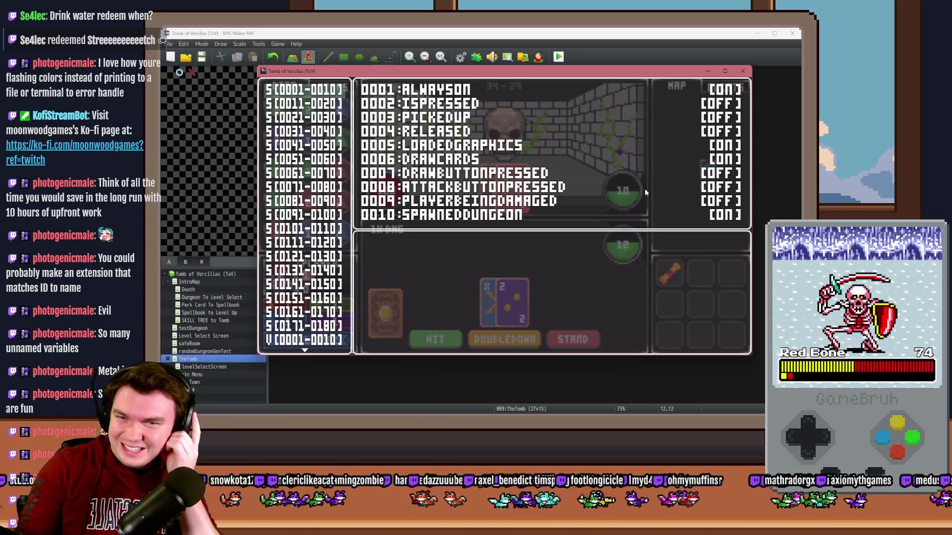
# Browse debug variable ranges, recheck monsterTotalCardValue climbing from 10 to 20, then close the playtest.
pyautogui.press('Up')
pyautogui.press('Up')
pyautogui.press('Up')
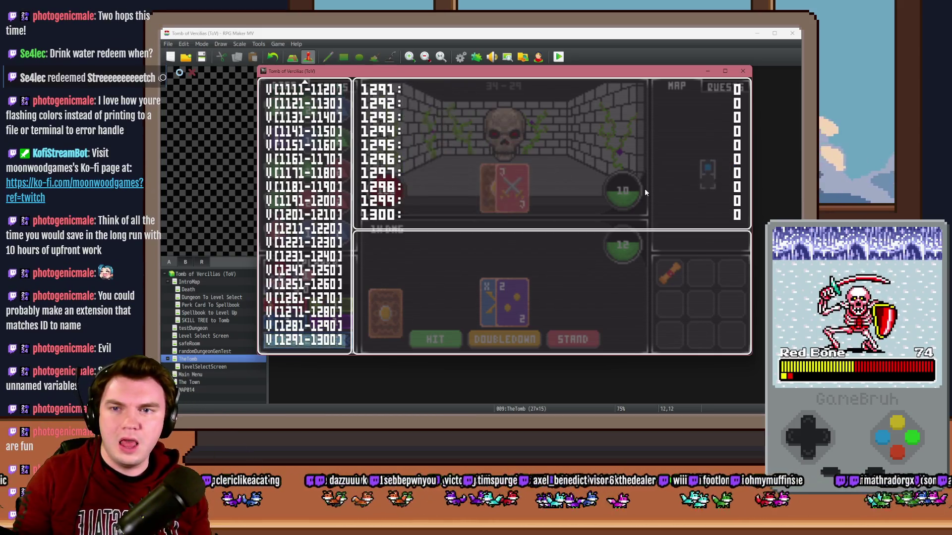
pyautogui.press('Up')
pyautogui.press('Up')
pyautogui.press('Up')
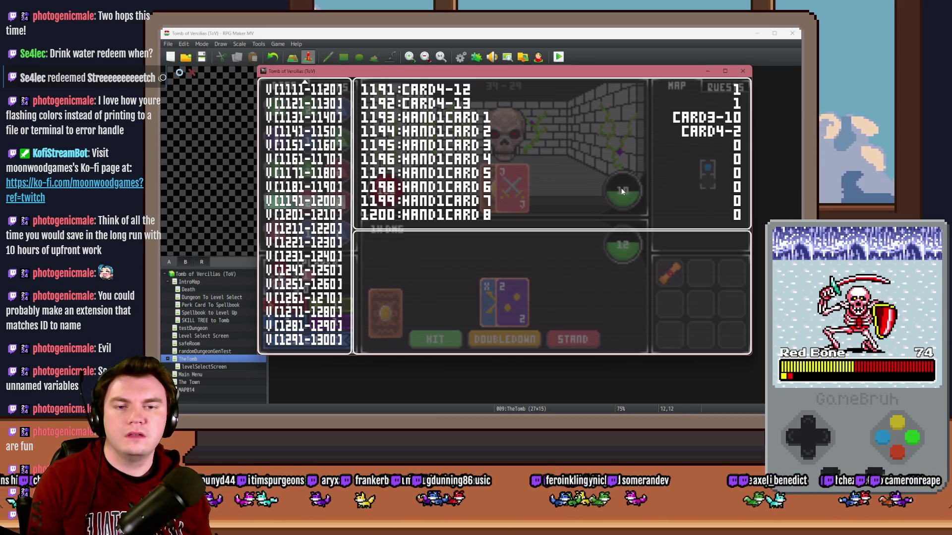
pyautogui.press('Down')
pyautogui.press('Down')
pyautogui.press('Down')
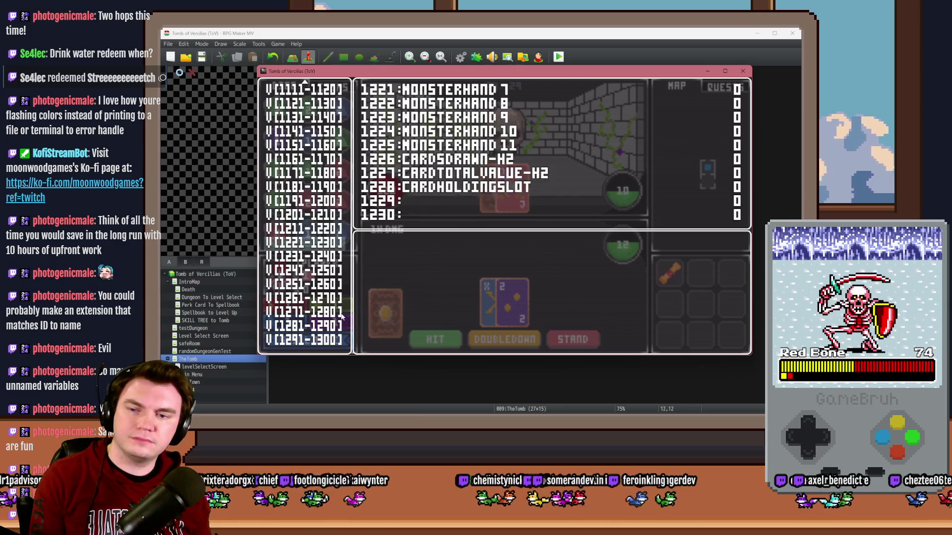
pyautogui.press('Down')
pyautogui.press('Down')
pyautogui.press('Down')
pyautogui.press('Down')
pyautogui.press('Down')
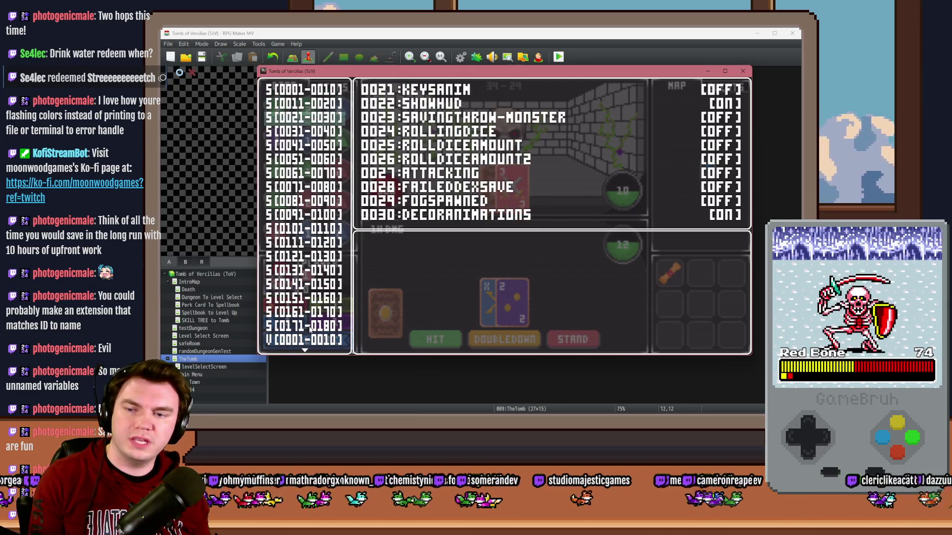
pyautogui.click(311, 342)
pyautogui.press('Down')
pyautogui.press('Down')
pyautogui.press('Down')
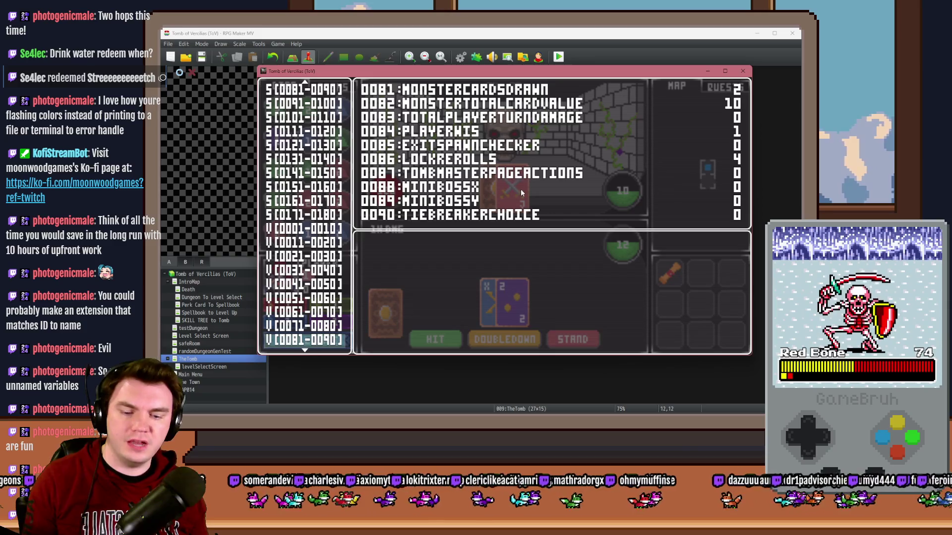
pyautogui.press('Escape')
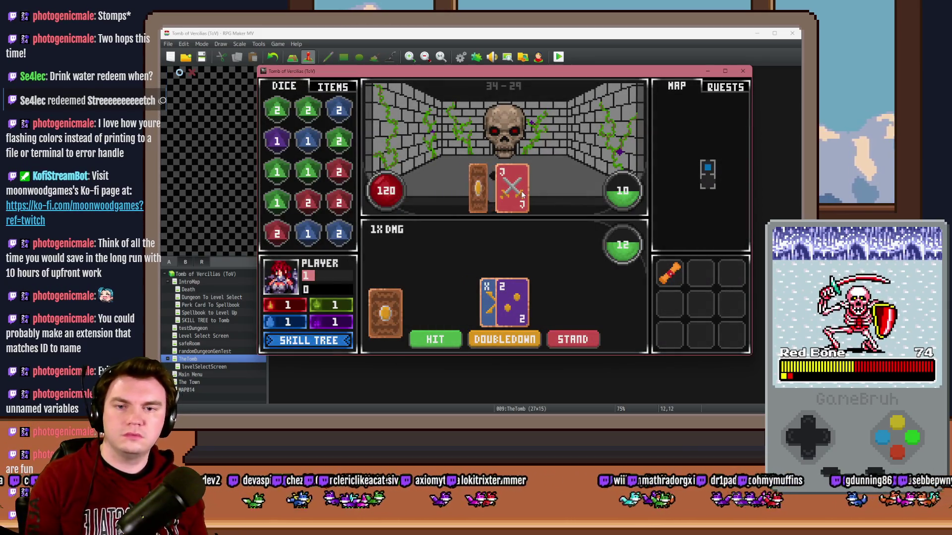
pyautogui.press('F9')
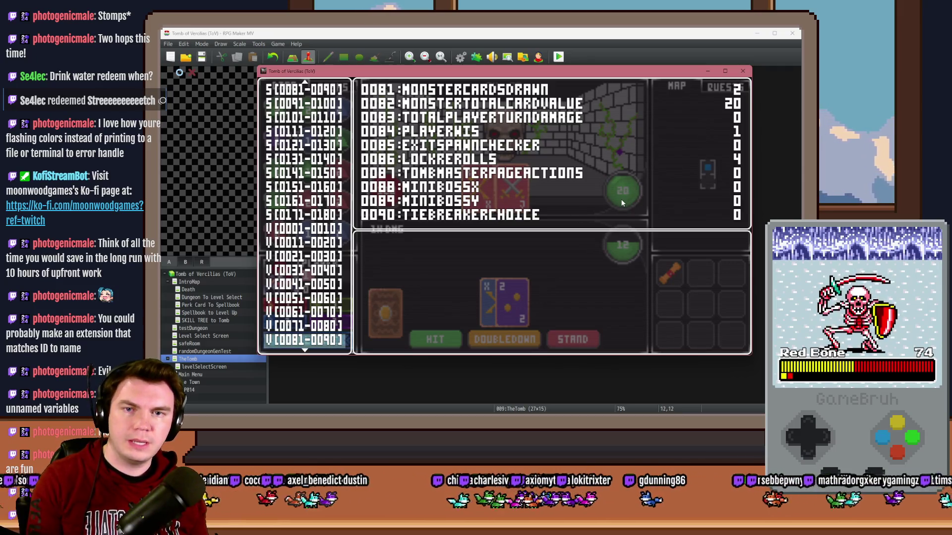
pyautogui.click(746, 71)
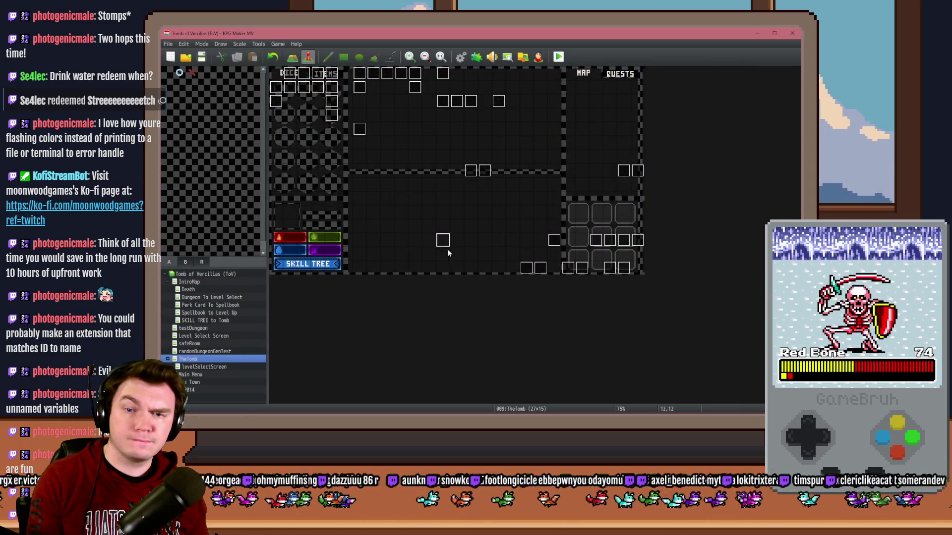
# Open the Monster Draw event and scroll to its Monster Blackjack card-value script commands.
pyautogui.doubleClick(626, 268)
pyautogui.scroll(-15, 524, 218)
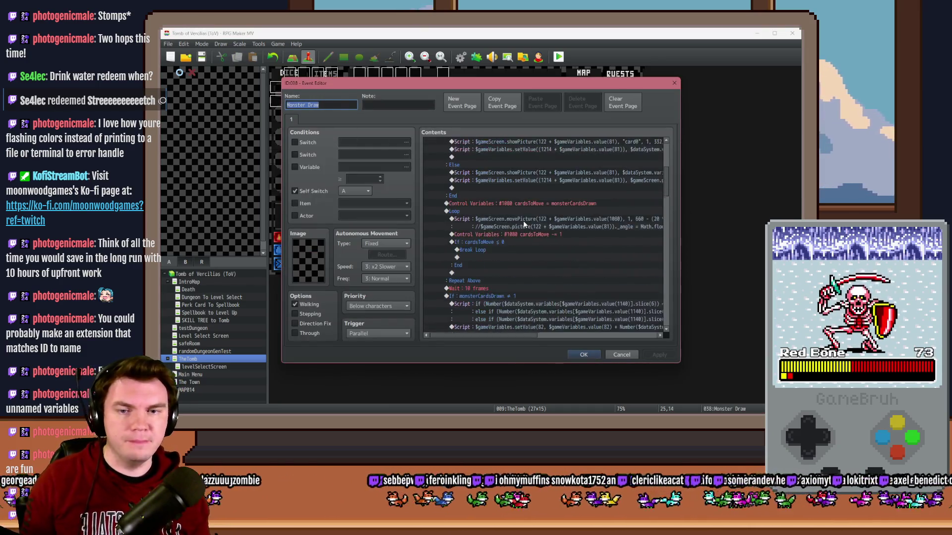
pyautogui.scroll(-10, 524, 218)
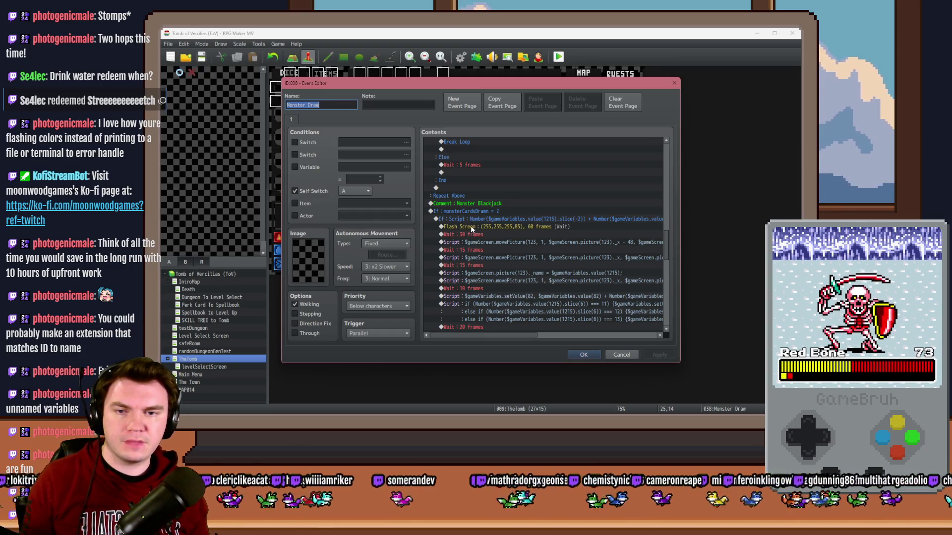
pyautogui.moveTo(522, 336); pyautogui.dragTo(572, 336)
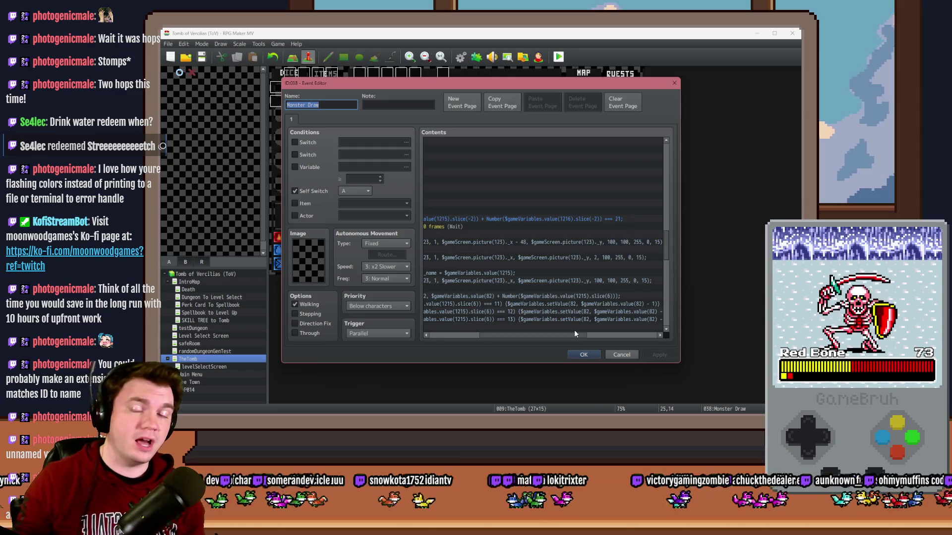
pyautogui.moveTo(576, 334); pyautogui.dragTo(500, 335)
pyautogui.scroll(-10, 540, 310)
pyautogui.scroll(-10, 480, 311)
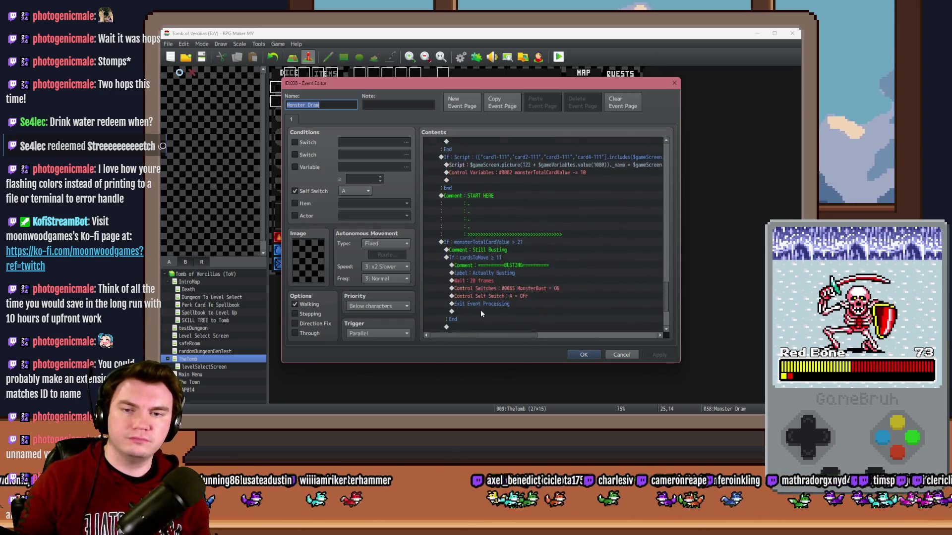
pyautogui.scroll(3, 481, 312)
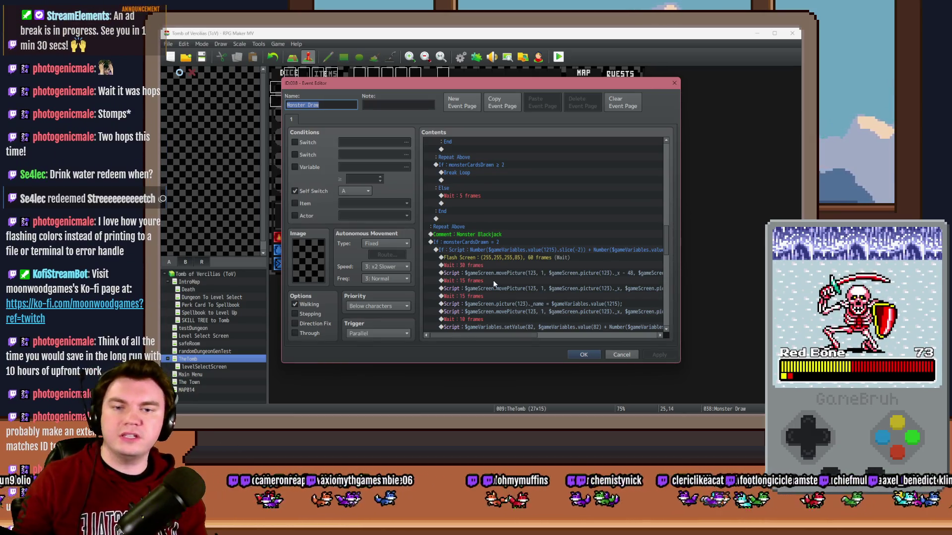
pyautogui.click(483, 251)
pyautogui.scroll(5, 483, 251)
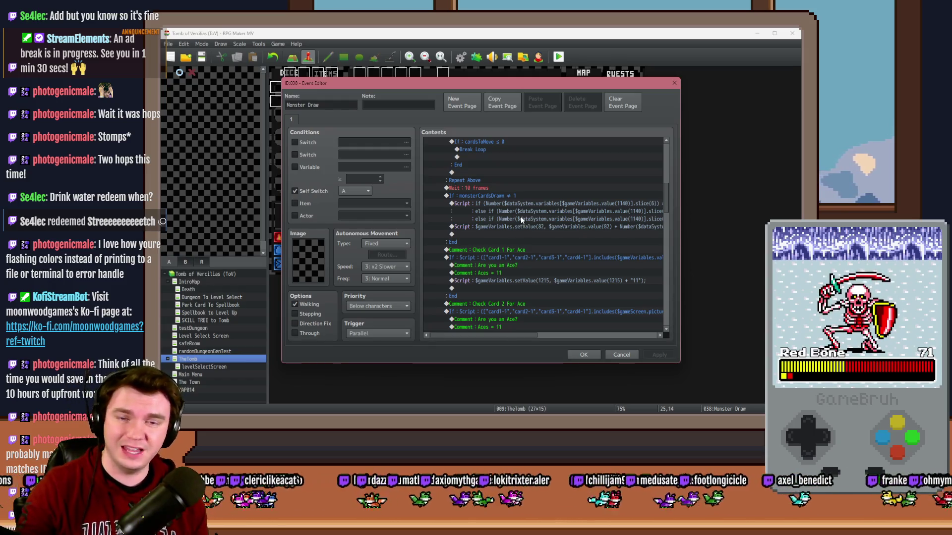
pyautogui.scroll(-7, 520, 216)
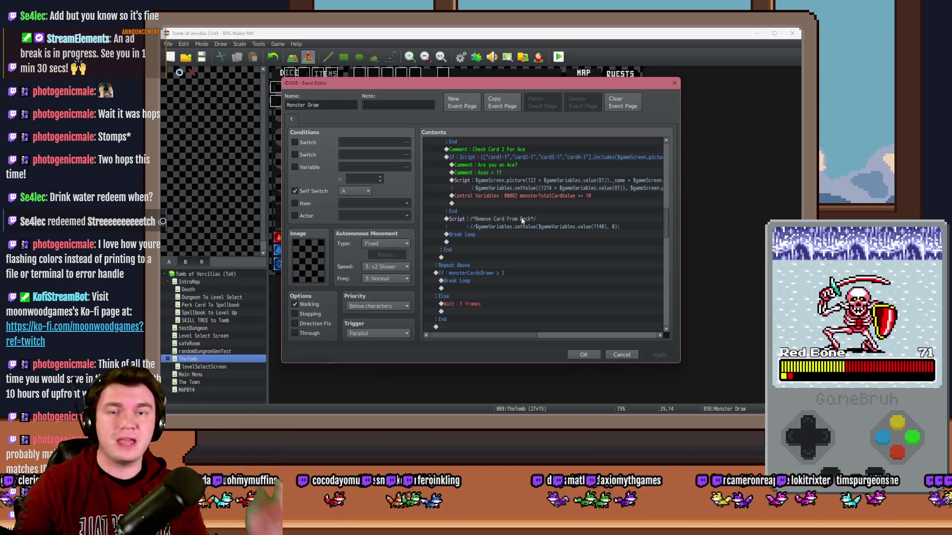
pyautogui.scroll(-5, 520, 216)
pyautogui.click(523, 226)
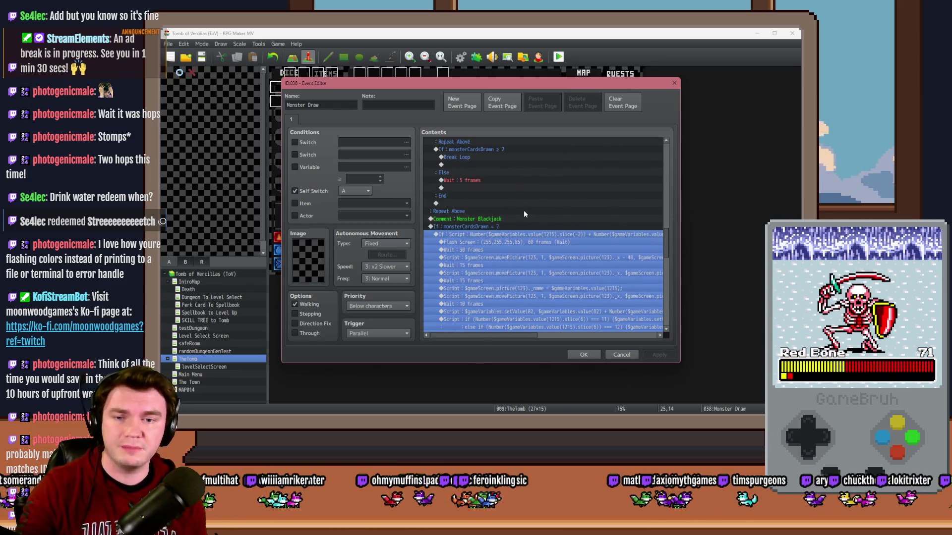
pyautogui.click(522, 218)
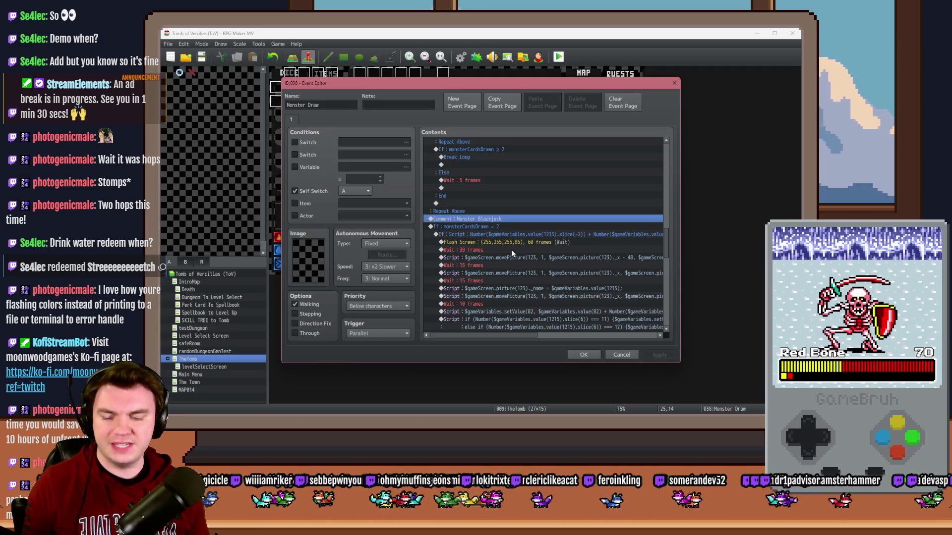
pyautogui.hotkey('alt', 'Tab')
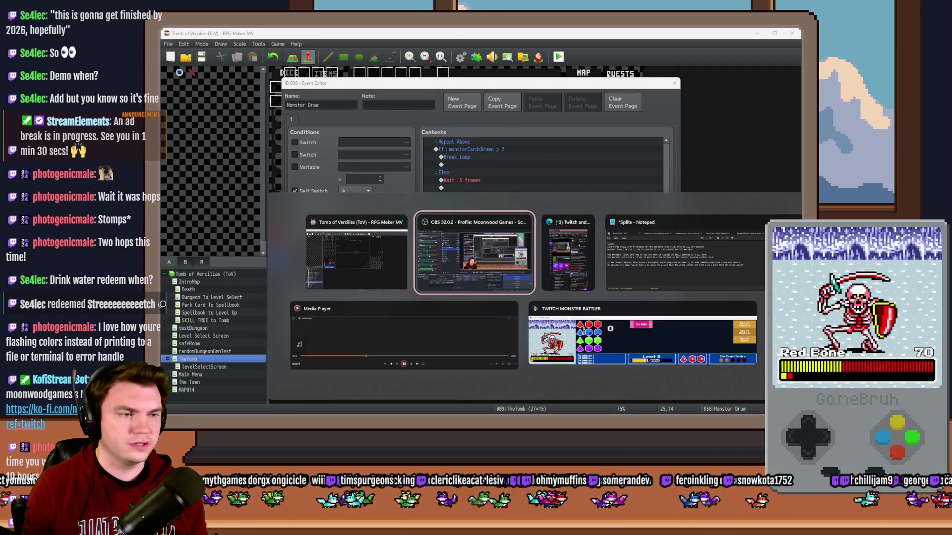
pyautogui.hotkey('alt', 'Tab')
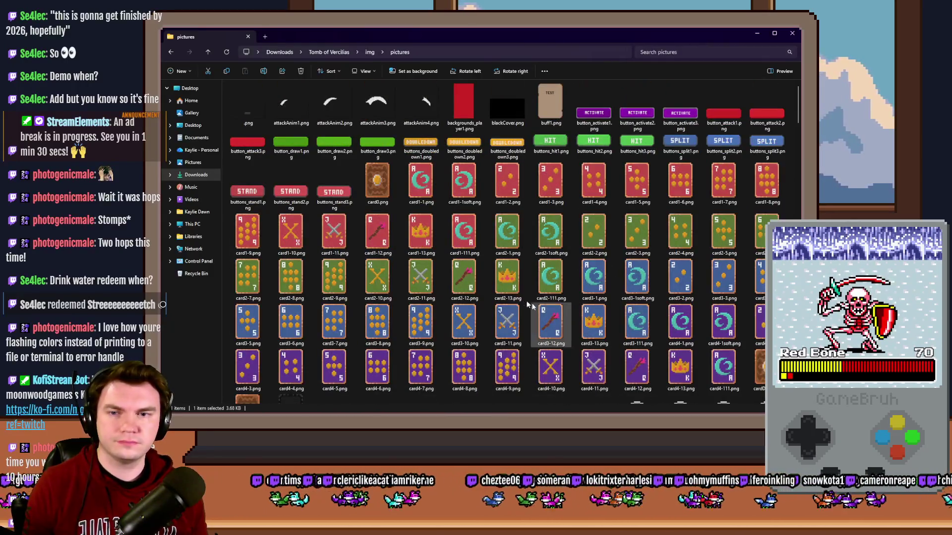
pyautogui.click(375, 191)
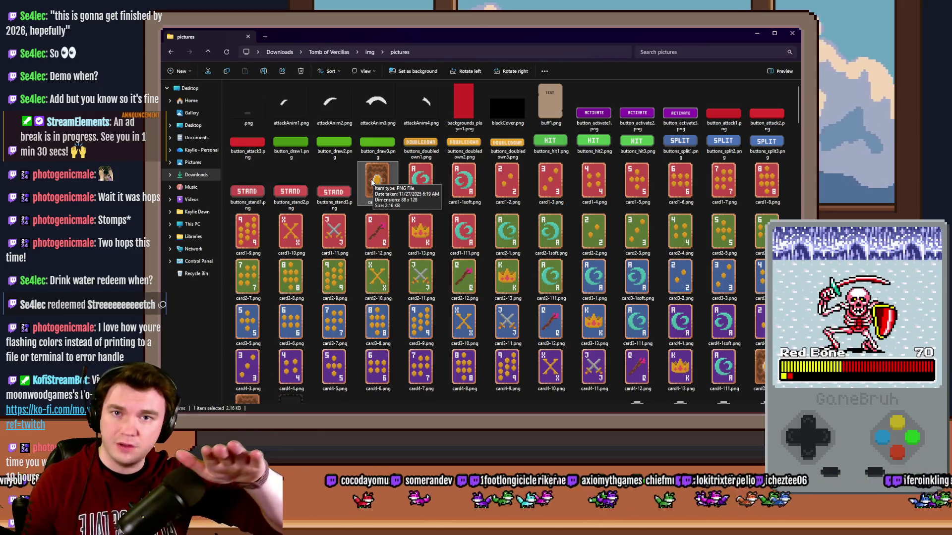
pyautogui.hotkey('alt', 'Tab')
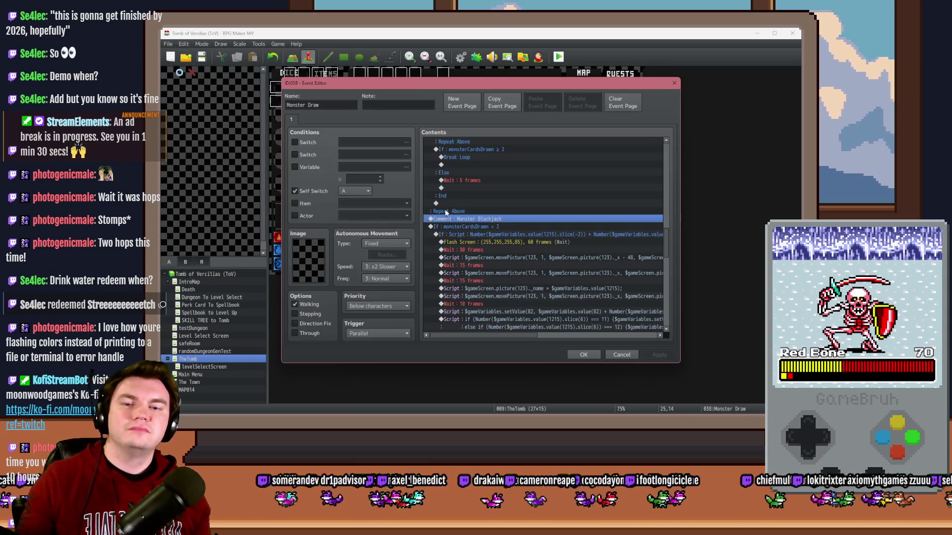
pyautogui.click(495, 233)
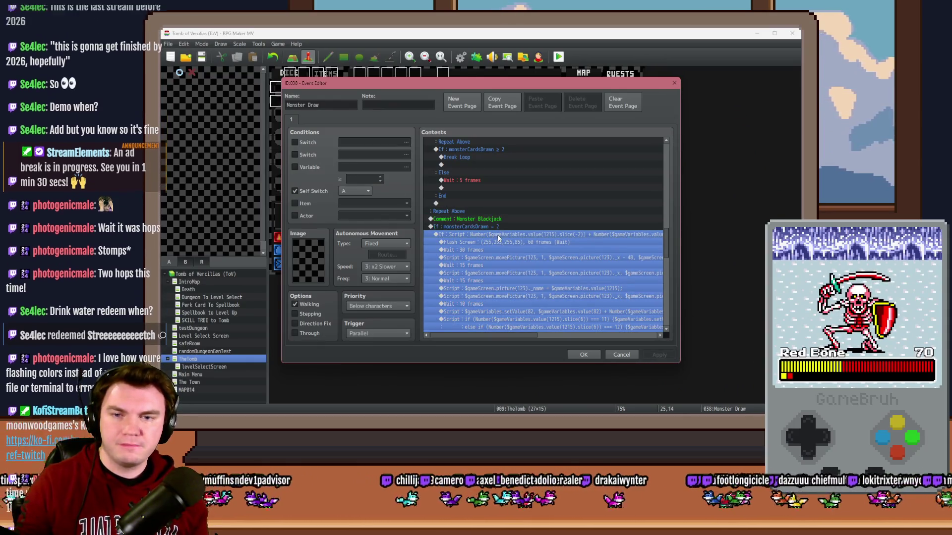
pyautogui.click(506, 243)
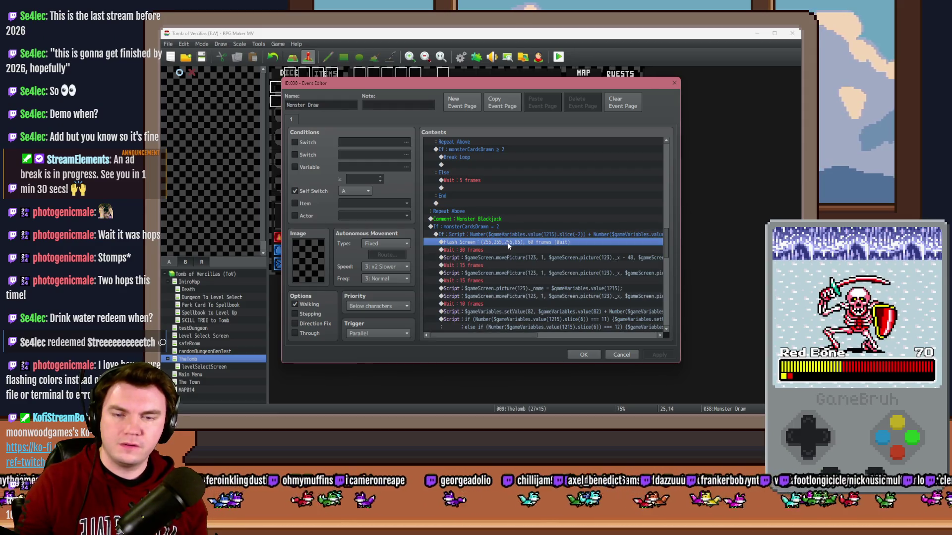
pyautogui.moveTo(529, 333); pyautogui.dragTo(563, 334)
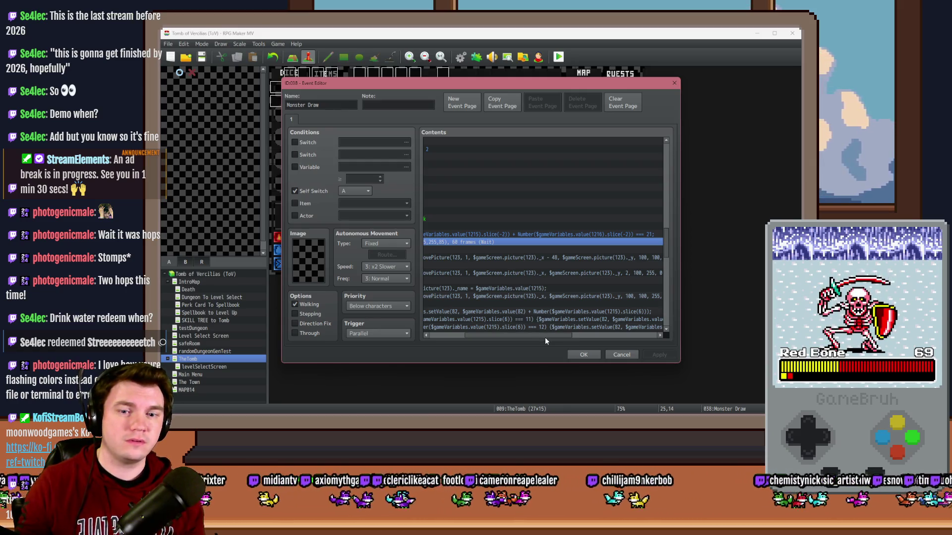
# Scroll the Contents list to bring the blackjack conditional branch into view.
pyautogui.moveTo(551, 336); pyautogui.dragTo(491, 337)
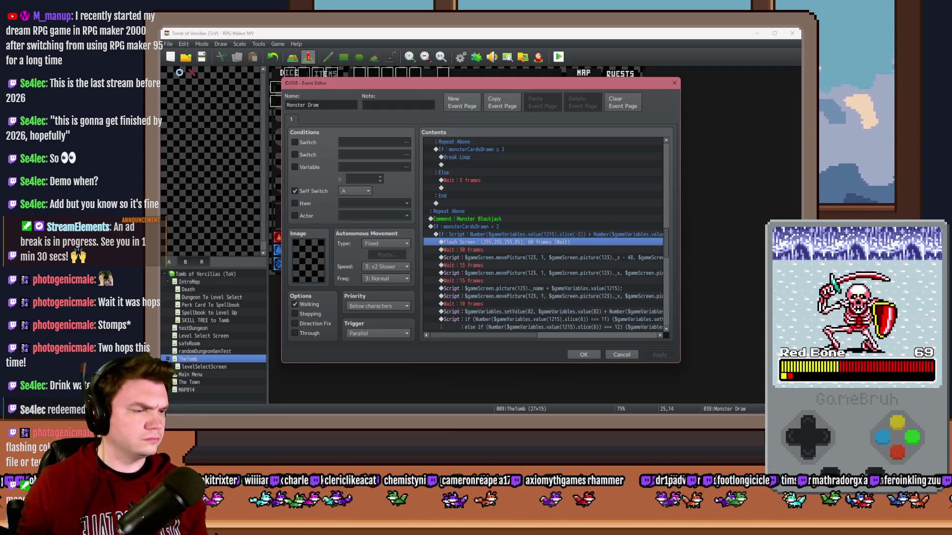
# Switch away from the Monster Draw event editor to another window.
pyautogui.hotkey('alt', 'Tab')
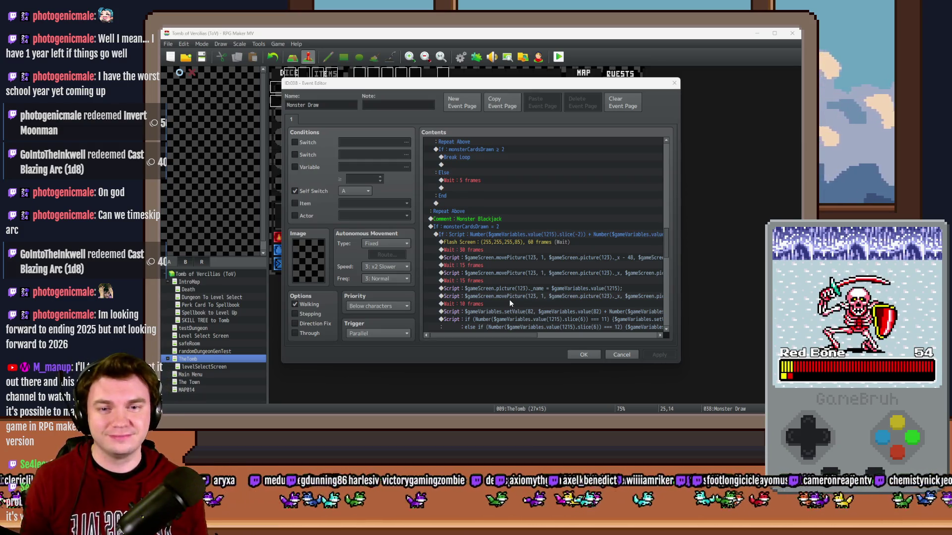
# Scroll through the Monster Draw event's Contents list.
pyautogui.moveTo(507, 336)
pyautogui.mouseDown()
pyautogui.moveTo(572, 342)
pyautogui.moveTo(528, 339)
pyautogui.mouseUp()
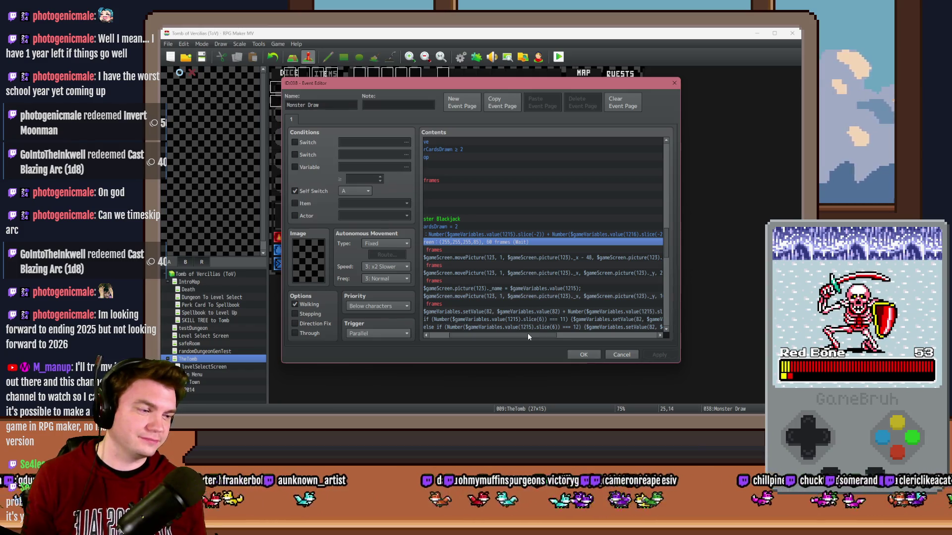
pyautogui.moveTo(527, 334); pyautogui.dragTo(516, 336)
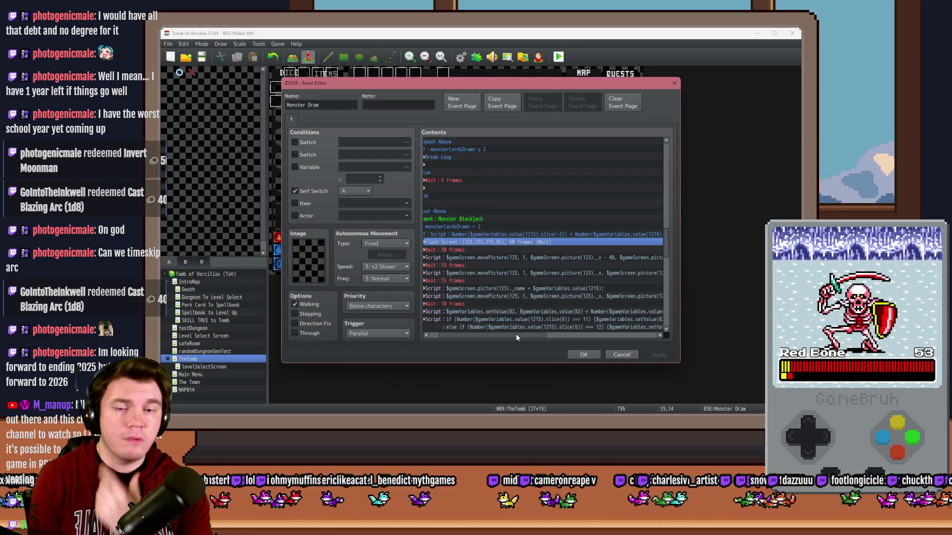
pyautogui.moveTo(502, 339); pyautogui.dragTo(466, 332)
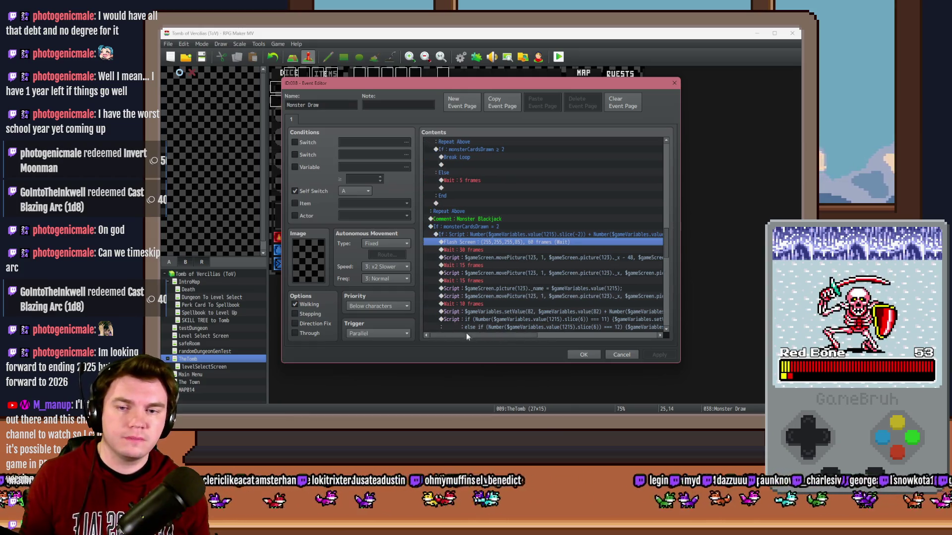
pyautogui.scroll(-5, 483, 310)
pyautogui.scroll(-1, 486, 312)
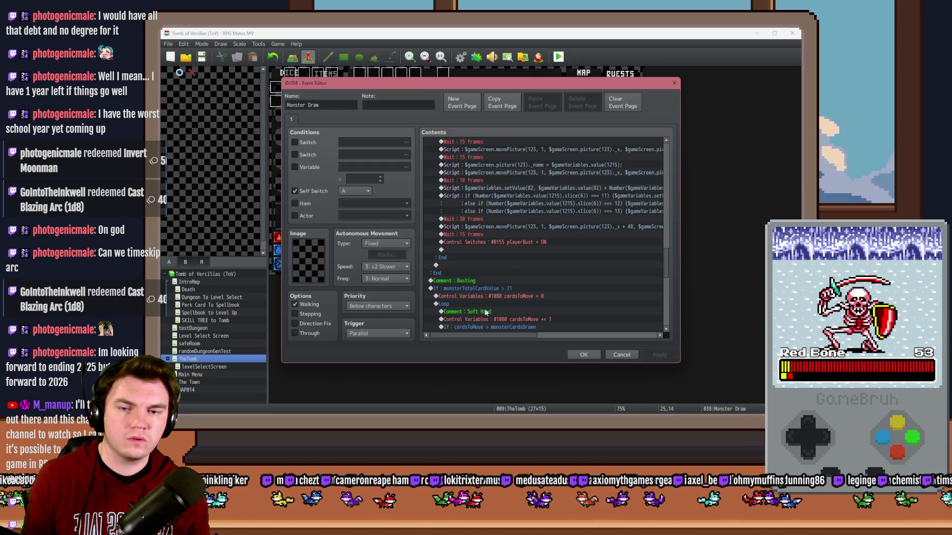
pyautogui.scroll(-2, 485, 311)
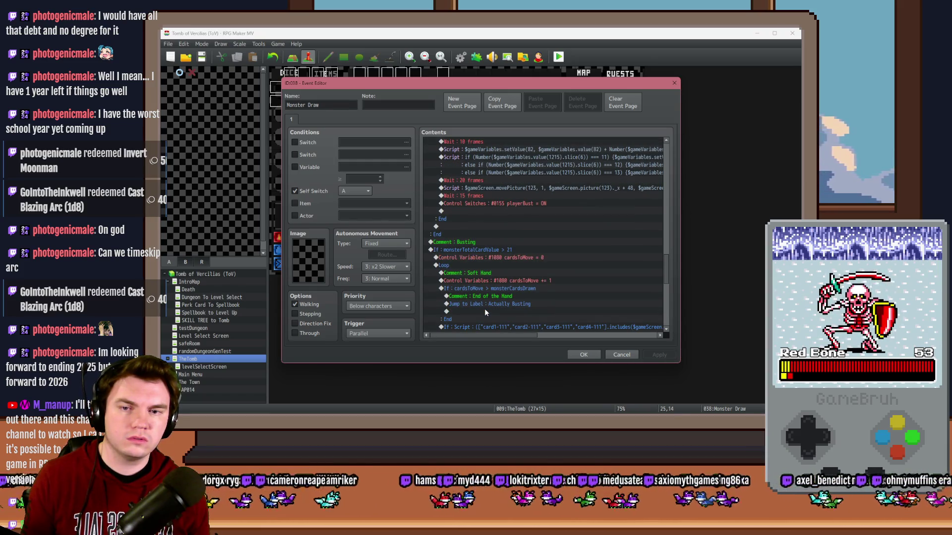
pyautogui.scroll(5, 485, 312)
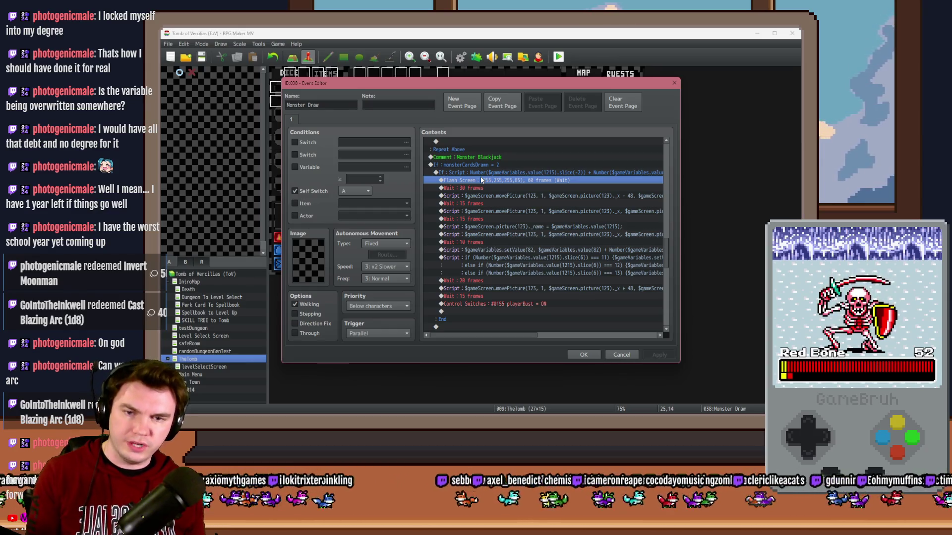
# Select the whole Monster Blackjack If block, then bring the pictures folder forward.
pyautogui.click(476, 173)
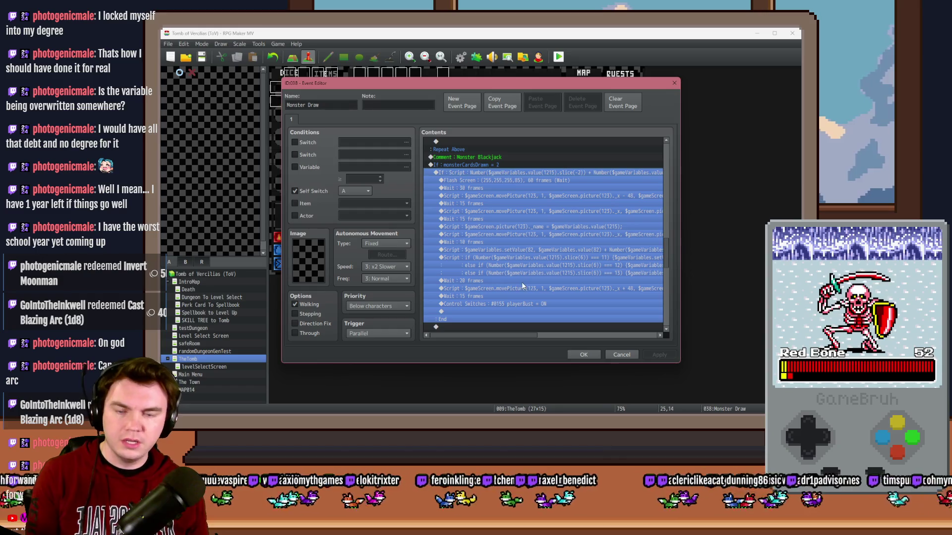
pyautogui.moveTo(516, 335)
pyautogui.mouseDown()
pyautogui.moveTo(578, 336)
pyautogui.moveTo(556, 337)
pyautogui.mouseUp()
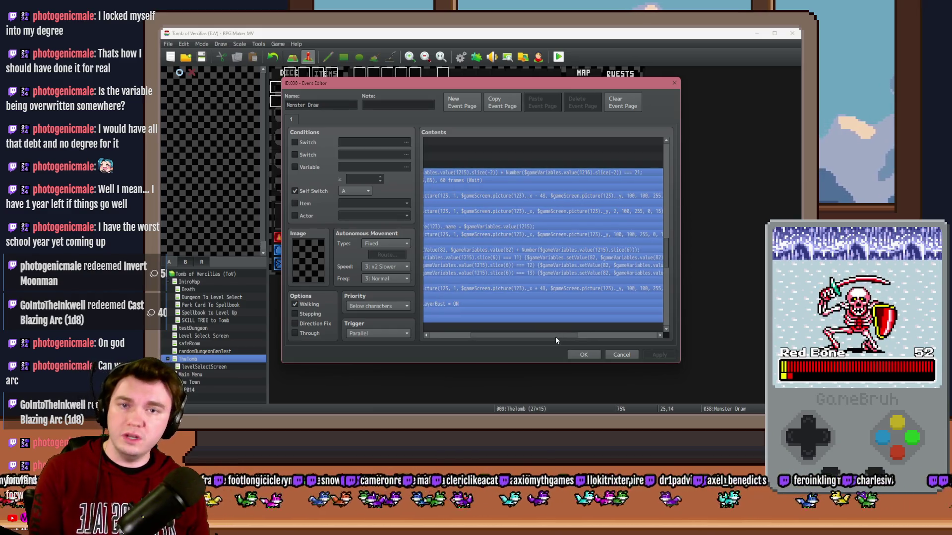
pyautogui.moveTo(556, 337); pyautogui.dragTo(551, 337)
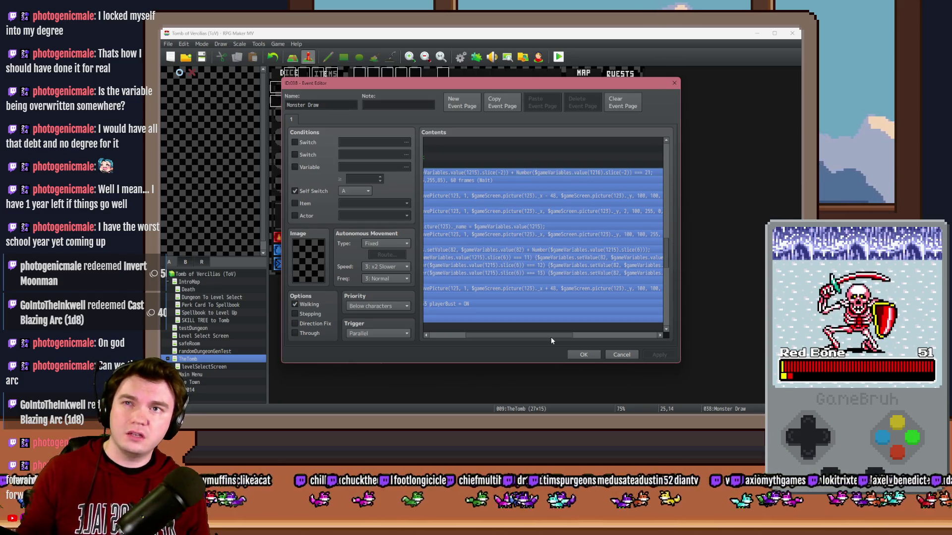
pyautogui.hotkey('alt', 'Tab')
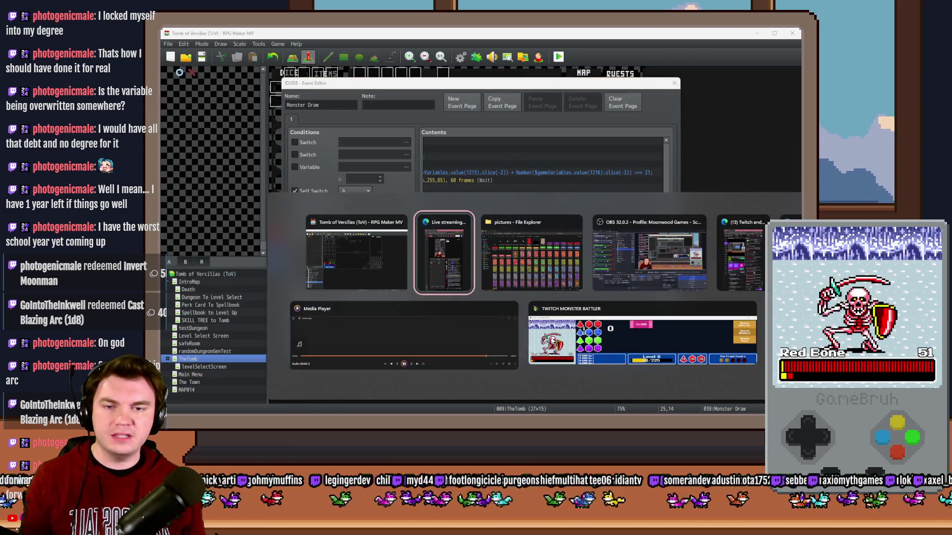
pyautogui.click(556, 223)
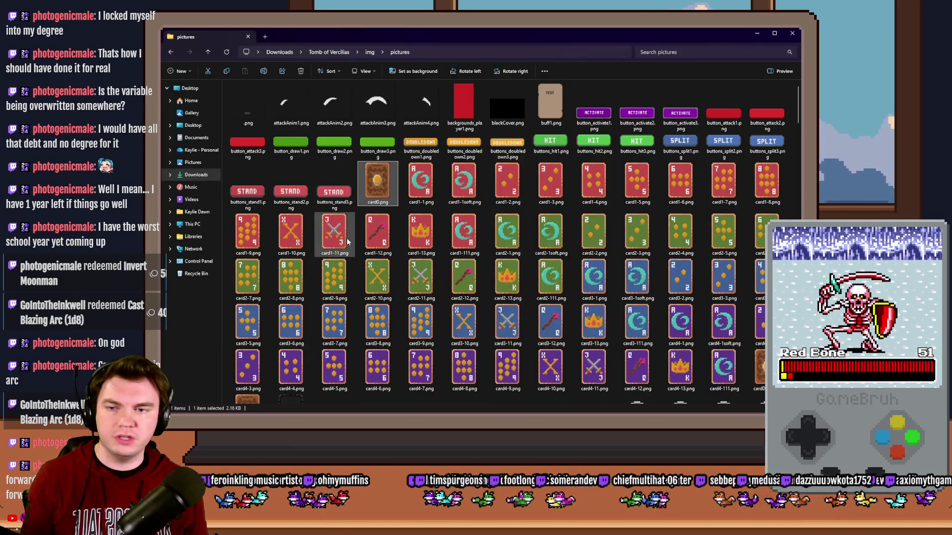
# Inspect the card1-11, card1-2, card1-3, card1-10, card1-12 and card1-13 images.
pyautogui.click(331, 250)
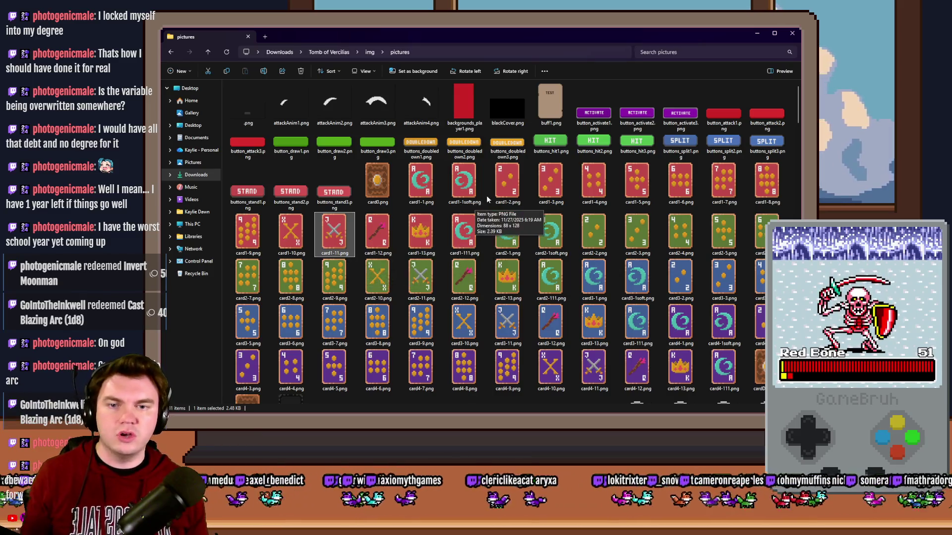
pyautogui.click(520, 189)
pyautogui.click(552, 196)
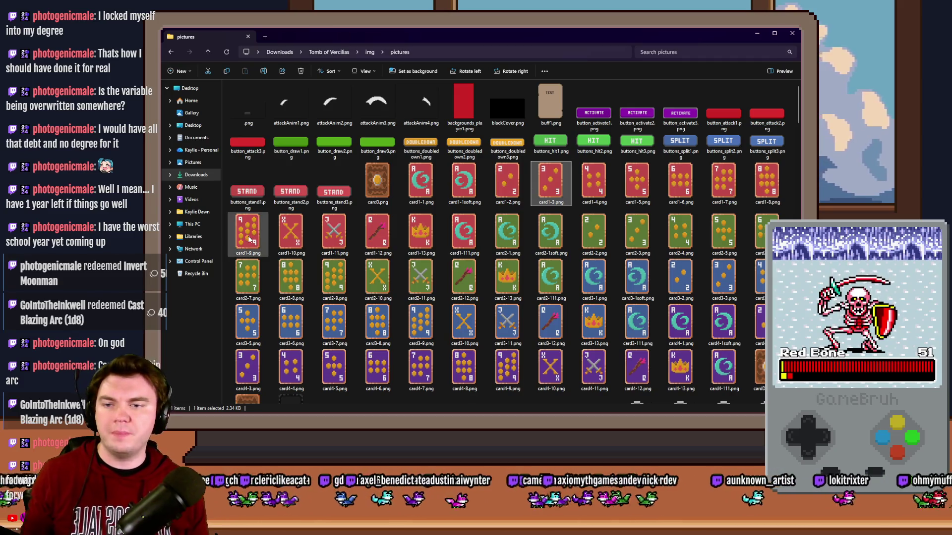
pyautogui.click(302, 240)
pyautogui.click(335, 243)
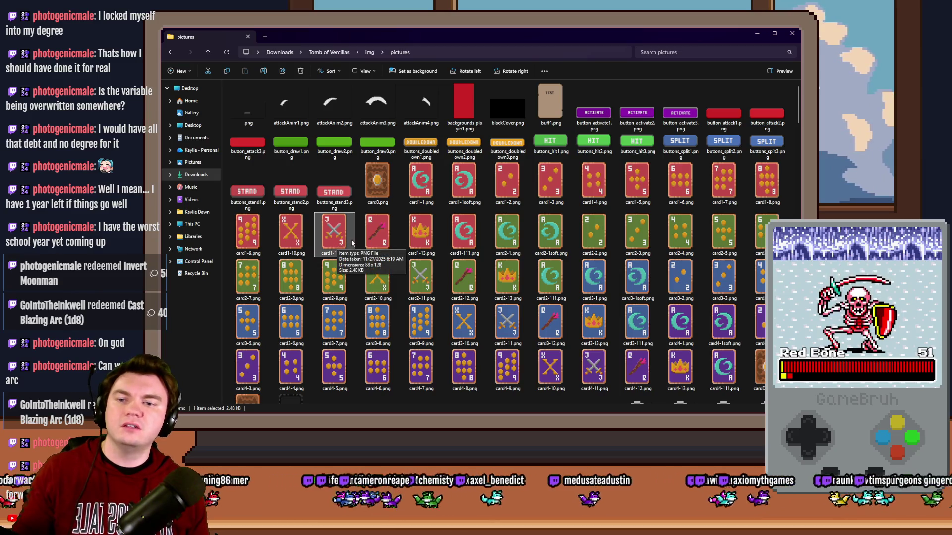
pyautogui.click(377, 243)
pyautogui.click(428, 242)
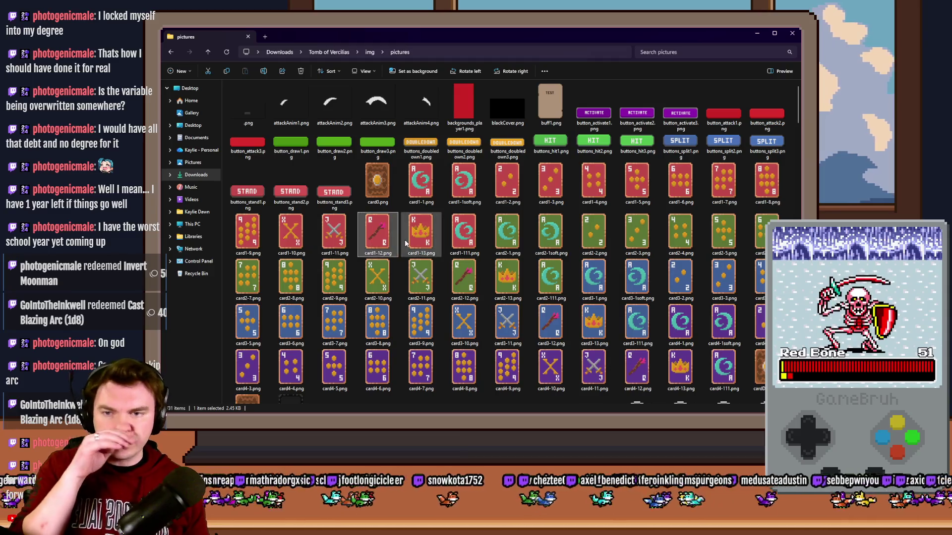
pyautogui.click(340, 242)
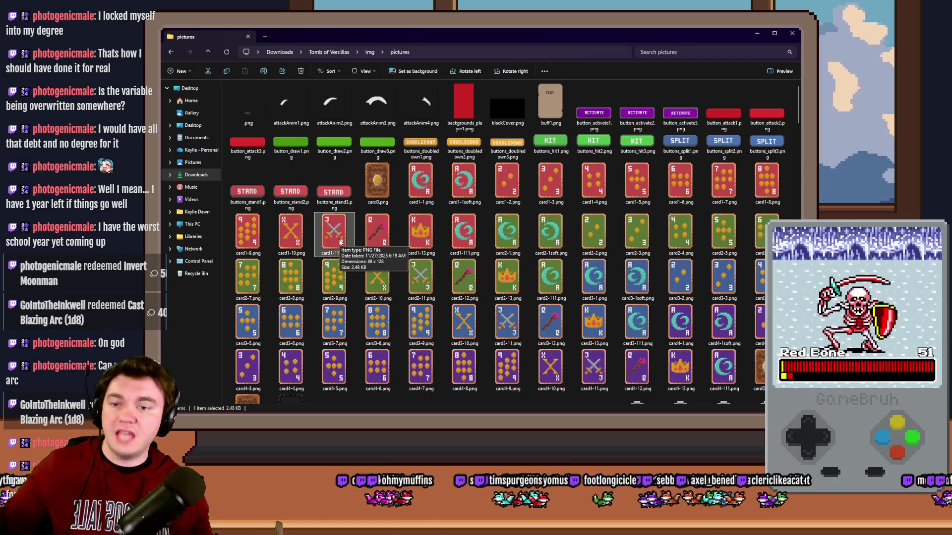
# Compare card1-10, card1-11, card1-13 and card1-7 again, then return to RPG Maker MV.
pyautogui.click(294, 226)
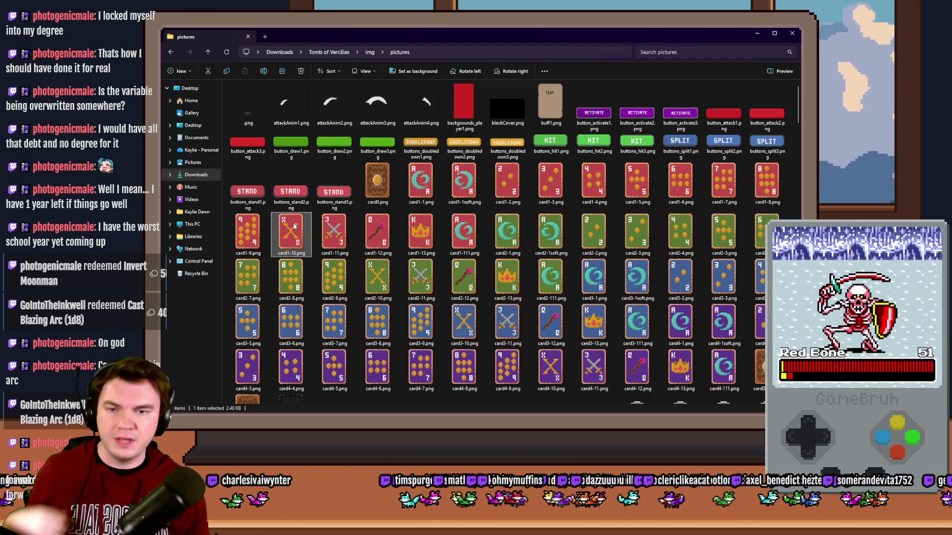
pyautogui.click(333, 241)
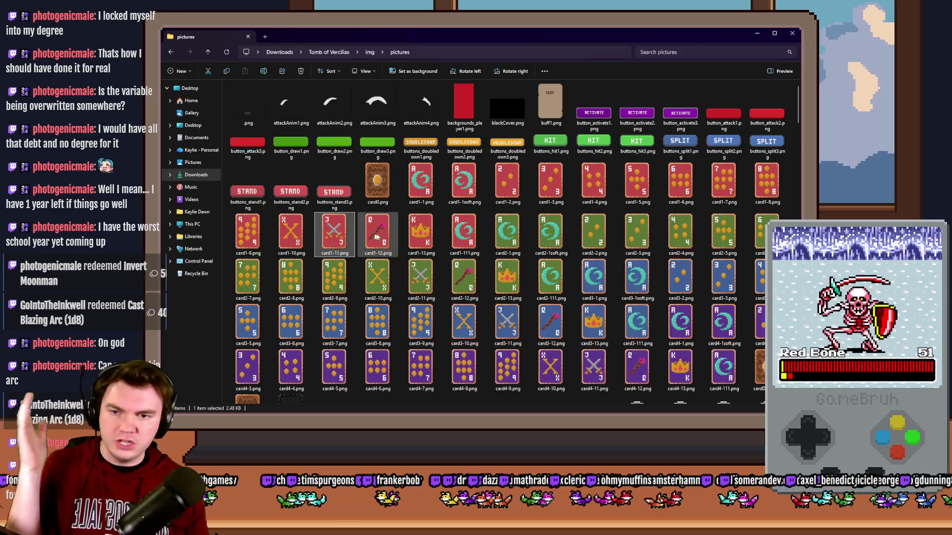
pyautogui.click(415, 238)
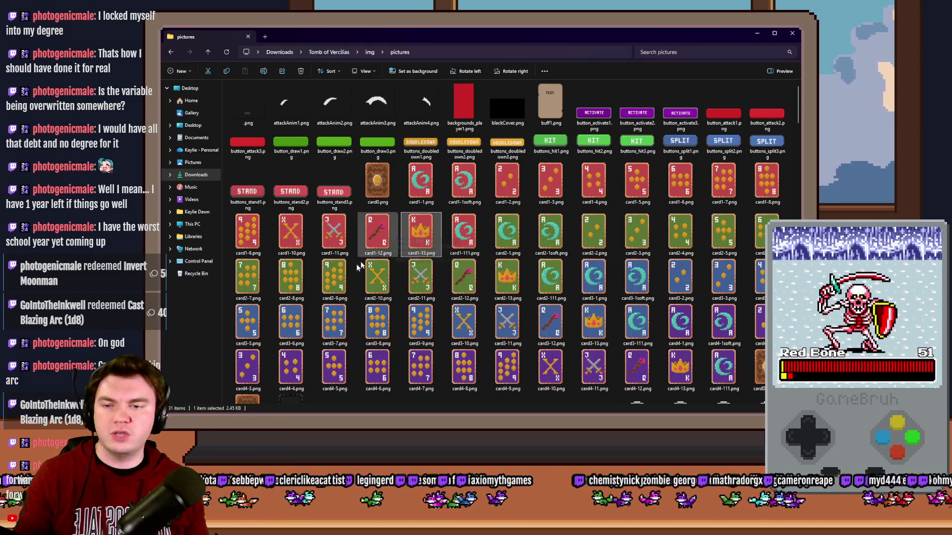
pyautogui.click(344, 242)
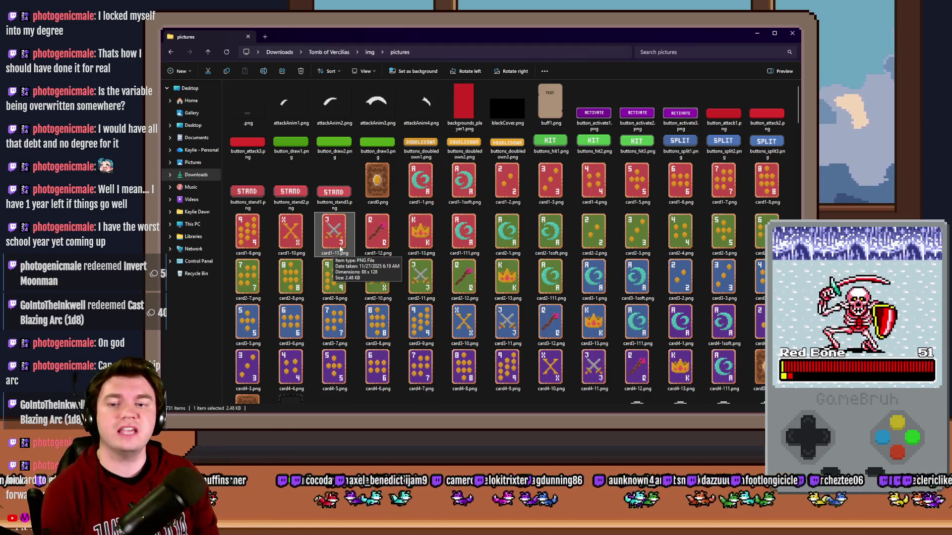
pyautogui.click(421, 233)
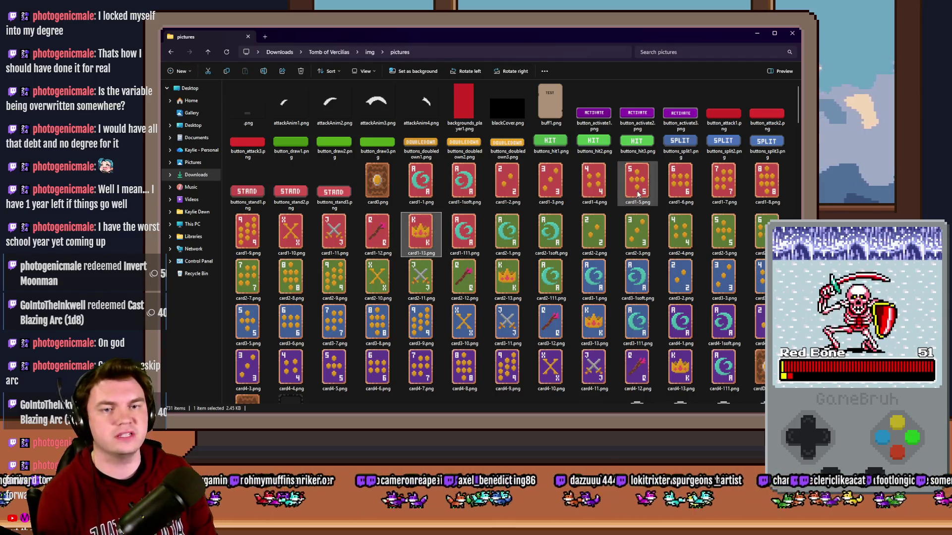
pyautogui.click(722, 188)
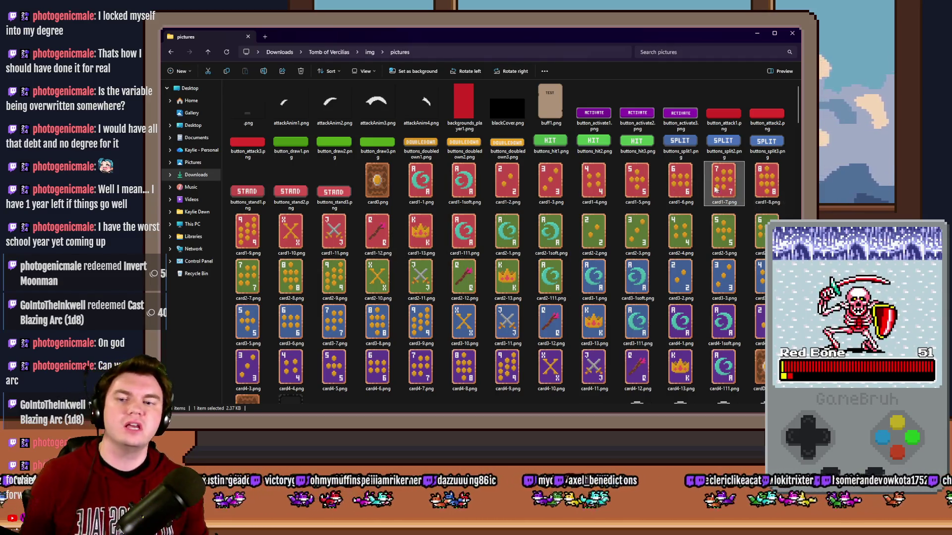
pyautogui.click(332, 244)
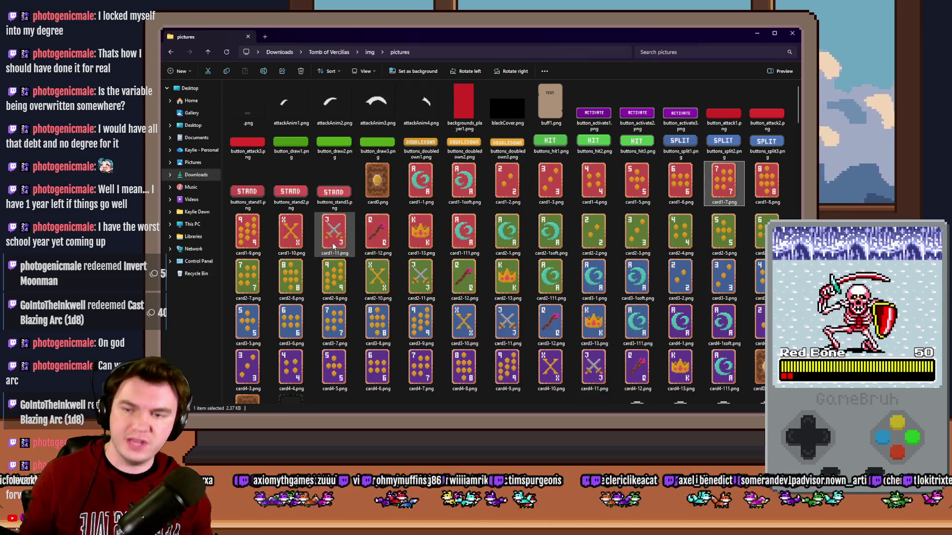
pyautogui.hotkey('alt', 'Tab')
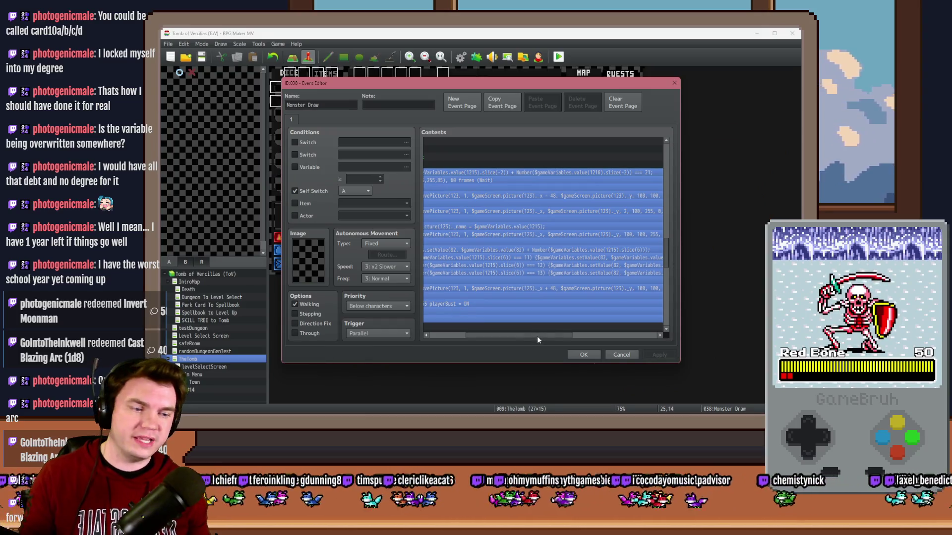
pyautogui.moveTo(537, 337); pyautogui.dragTo(529, 337)
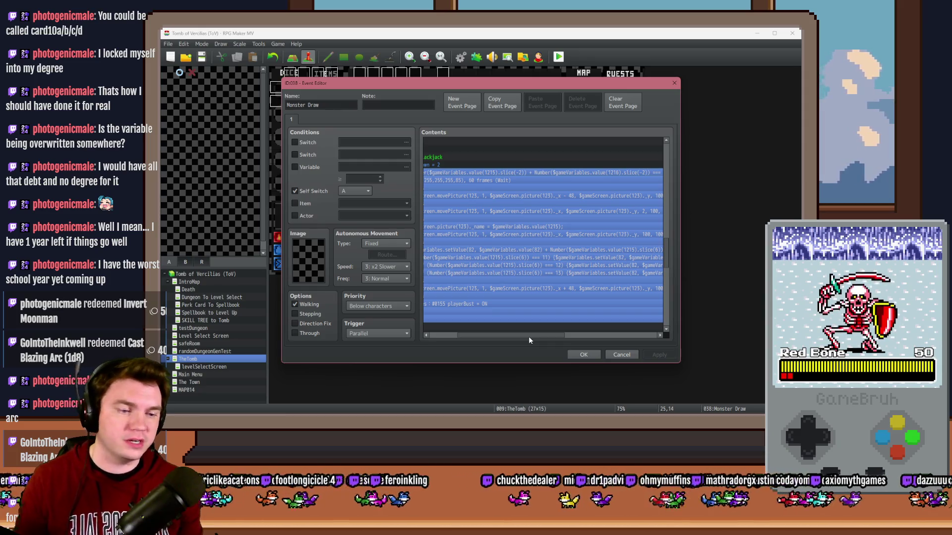
pyautogui.moveTo(528, 336); pyautogui.dragTo(492, 338)
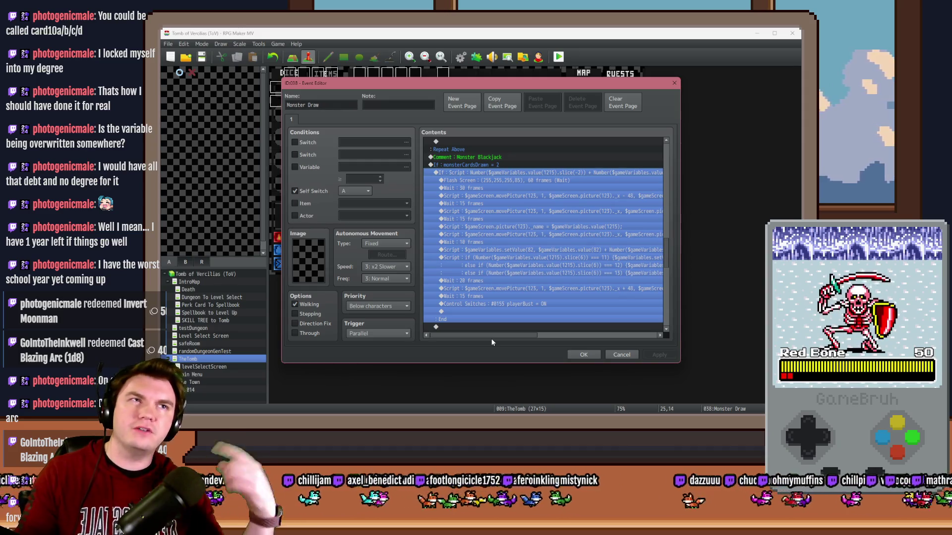
pyautogui.moveTo(665, 260); pyautogui.dragTo(659, 158)
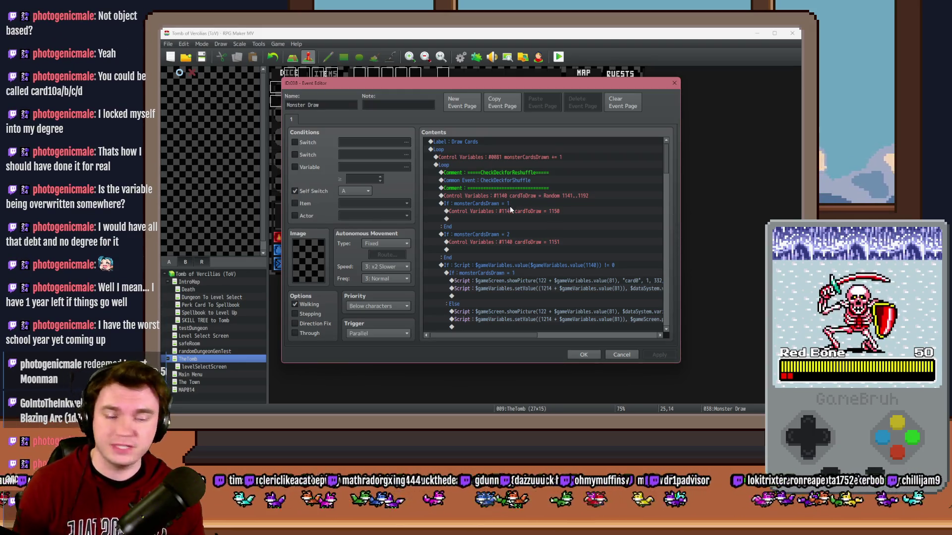
pyautogui.scroll(-2, 548, 240)
pyautogui.scroll(-15, 548, 242)
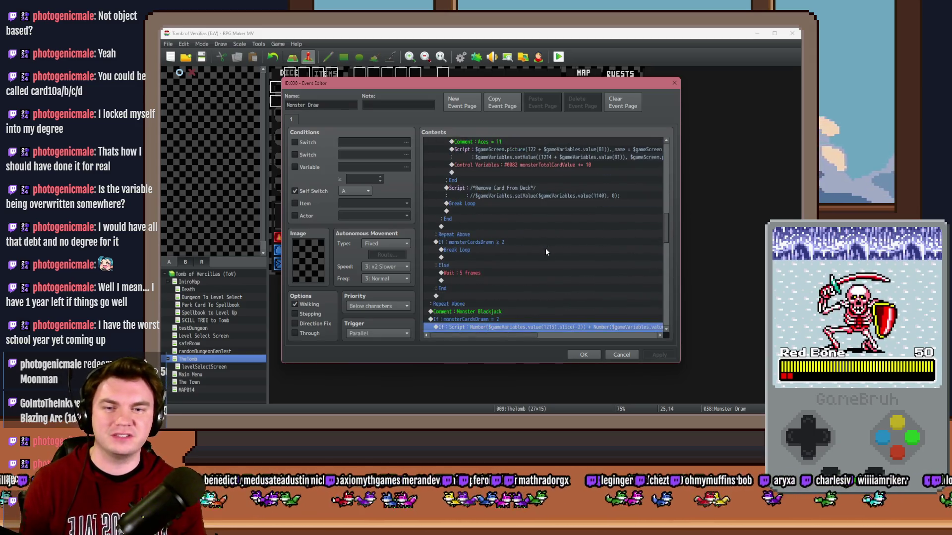
pyautogui.scroll(-5, 545, 252)
pyautogui.click(560, 211)
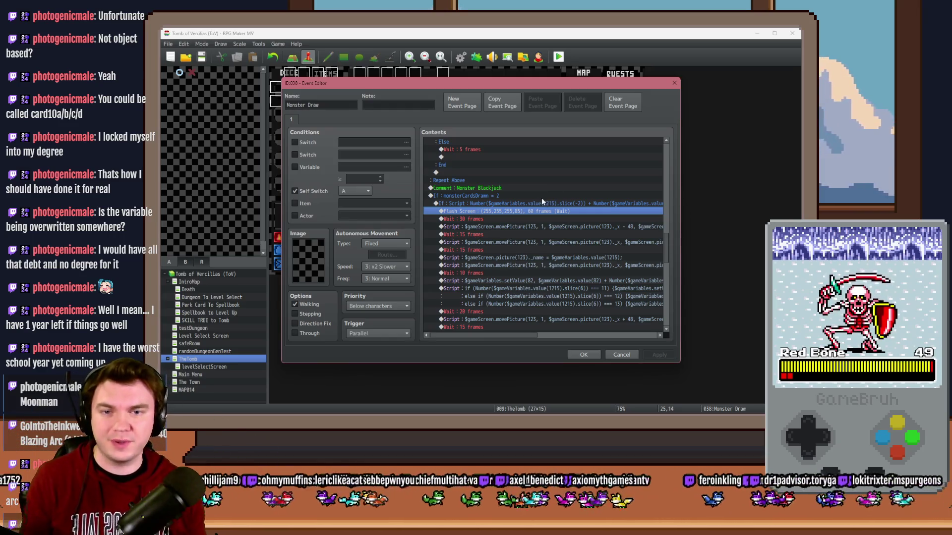
pyautogui.doubleClick(533, 204)
# Copy the full If: Script condition text, leaving the condition unchanged.
pyautogui.click(546, 273)
pyautogui.moveTo(571, 272); pyautogui.dragTo(625, 274)
pyautogui.click(594, 273)
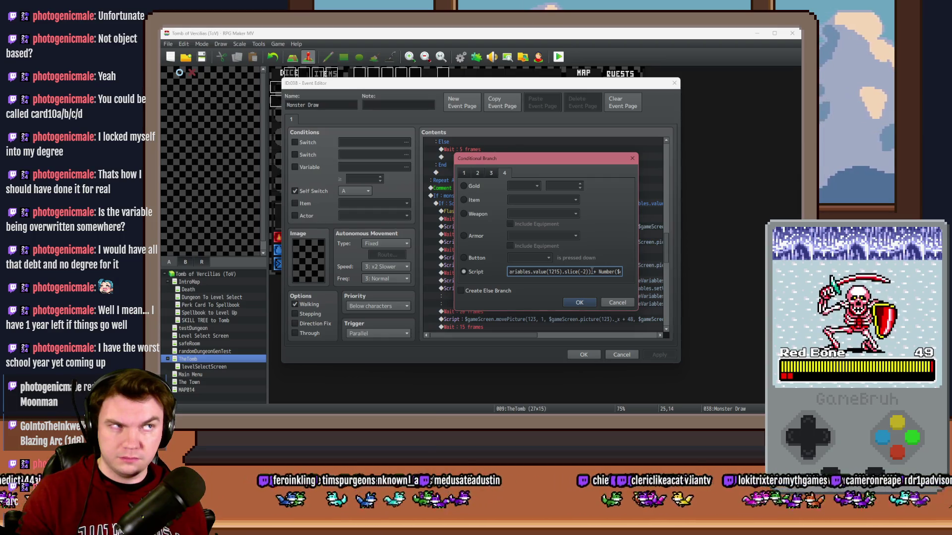
pyautogui.moveTo(592, 271); pyautogui.dragTo(499, 274)
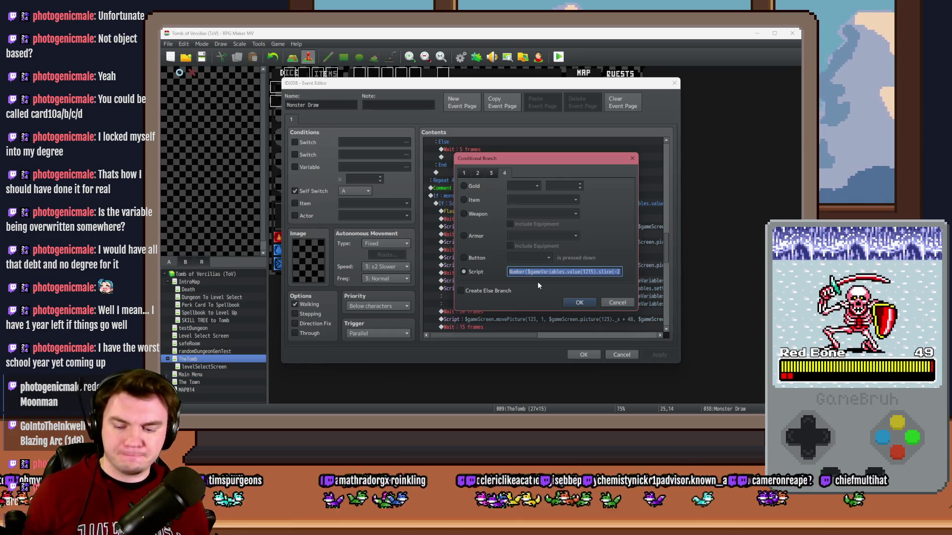
pyautogui.click(578, 302)
# Above Flash Screen, add a Script conditional branch testing the pasted condition == 11.
pyautogui.click(518, 211)
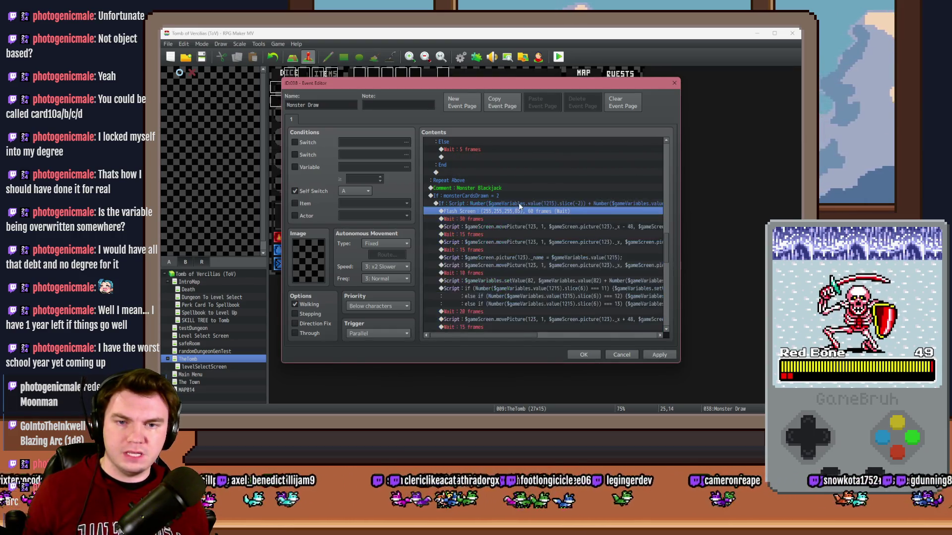
pyautogui.click(496, 204)
pyautogui.click(496, 212)
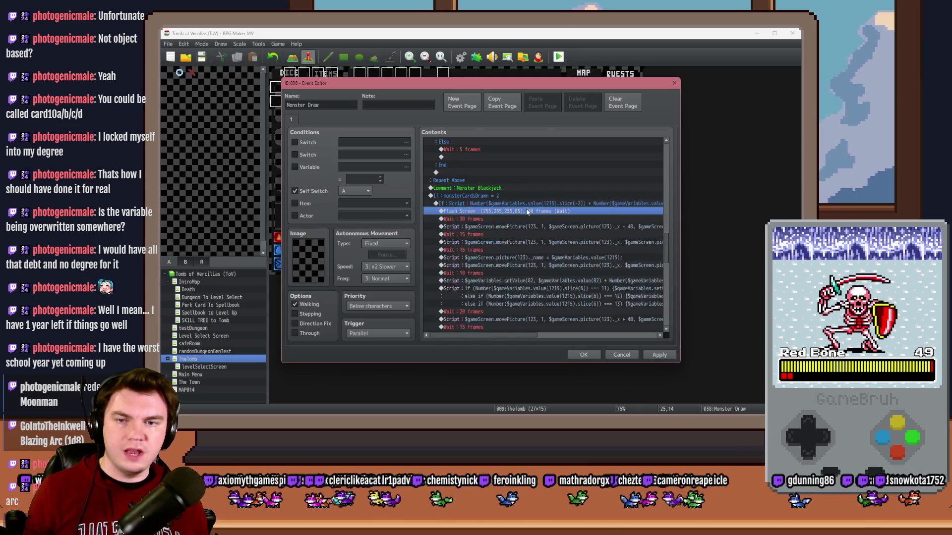
pyautogui.press('Insert')
pyautogui.click(497, 265)
pyautogui.click(504, 173)
pyautogui.click(464, 271)
pyautogui.click(527, 275)
pyautogui.press('Home')
pyautogui.click(527, 273)
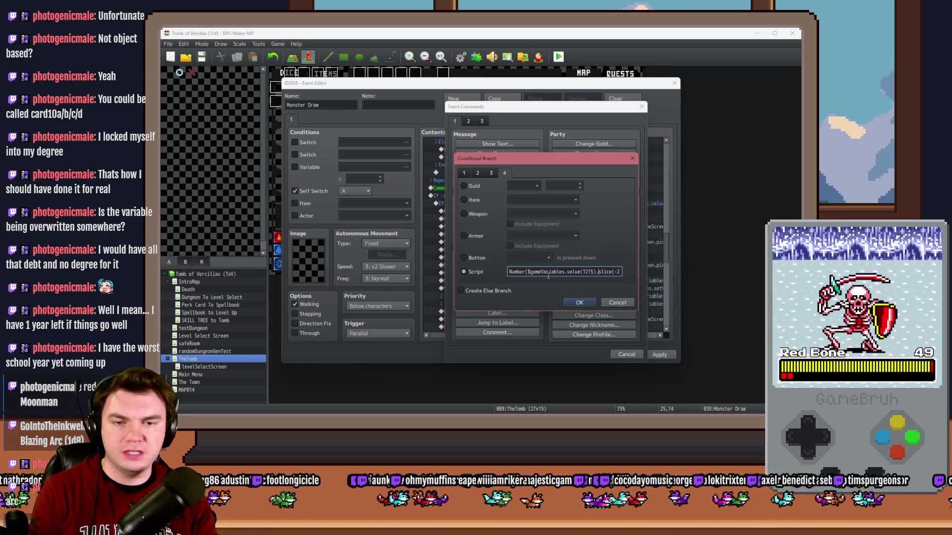
pyautogui.press('Right')
pyautogui.press('Right')
pyautogui.press('Right')
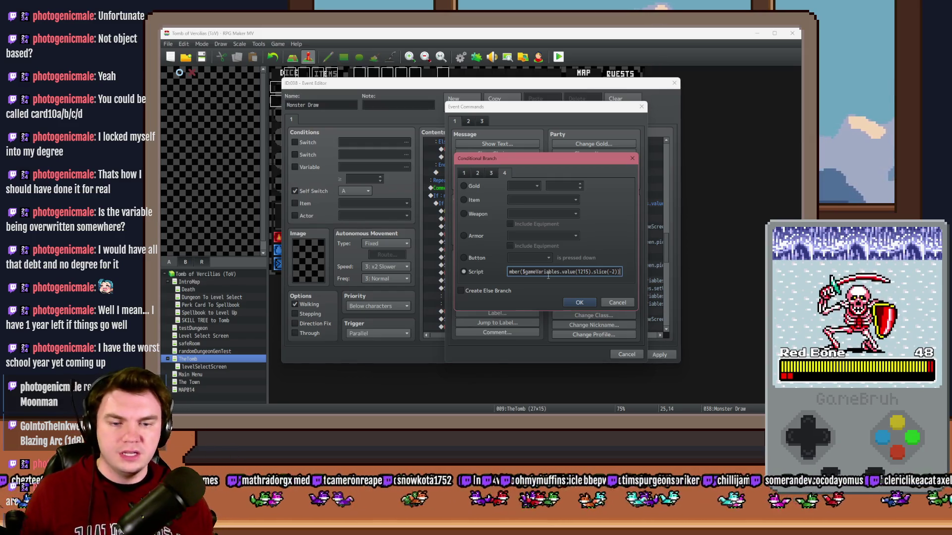
pyautogui.write('==')
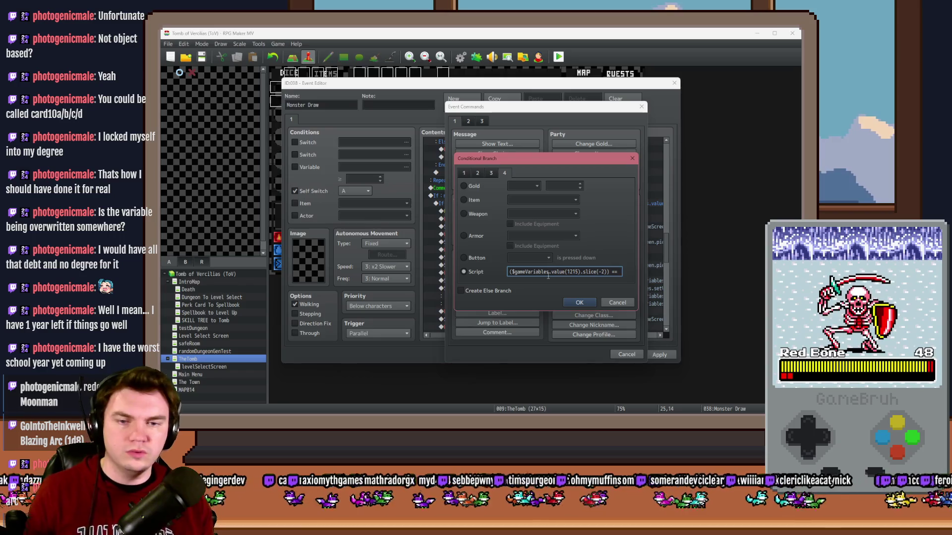
pyautogui.write(' 11')
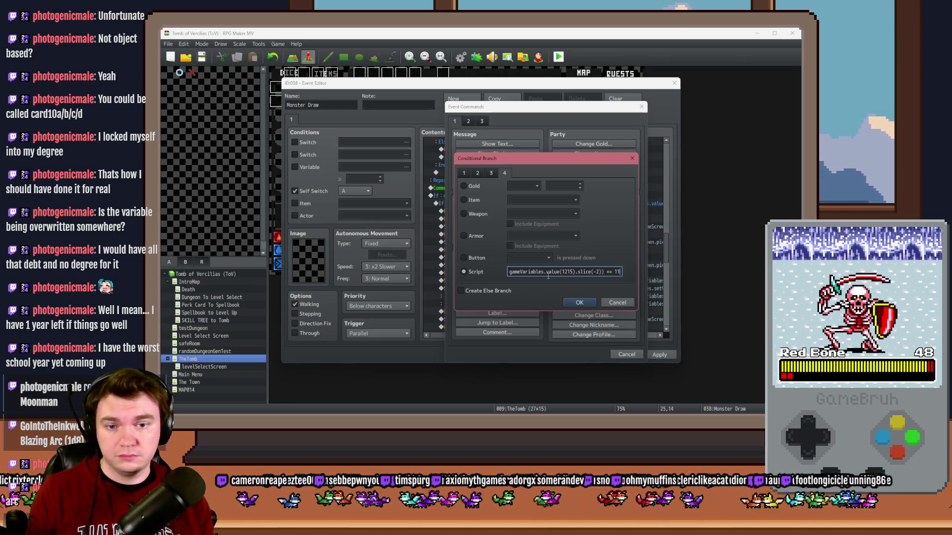
pyautogui.press('Return')
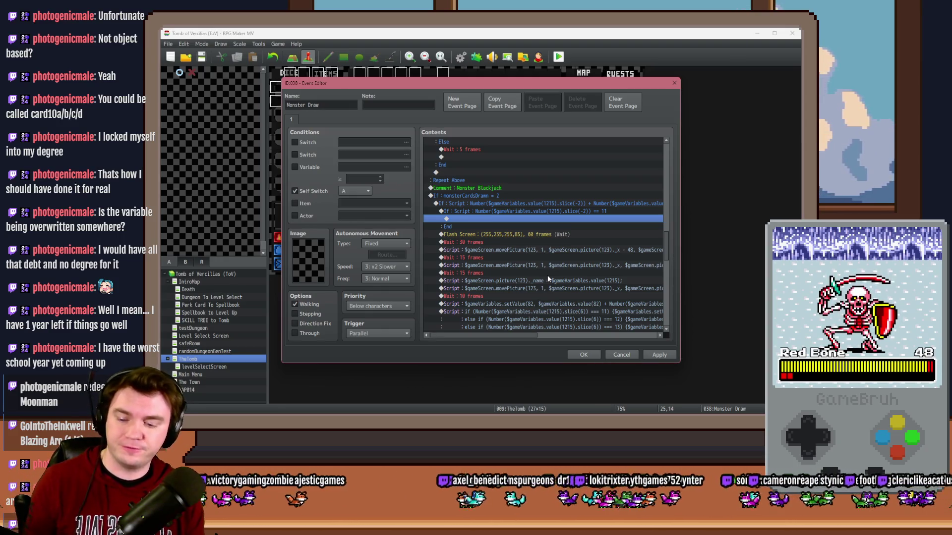
pyautogui.hotkey('alt', 'Tab')
pyautogui.press('Tab')
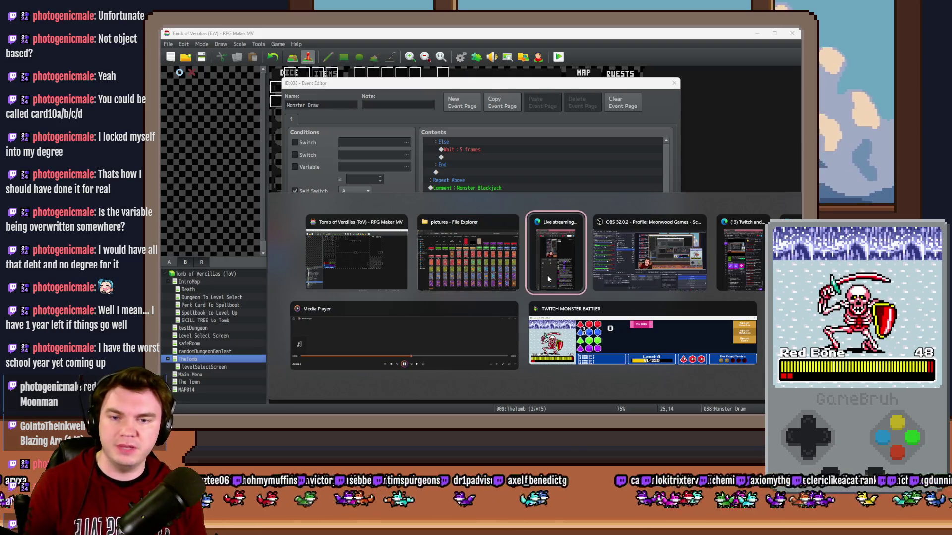
pyautogui.click(484, 254)
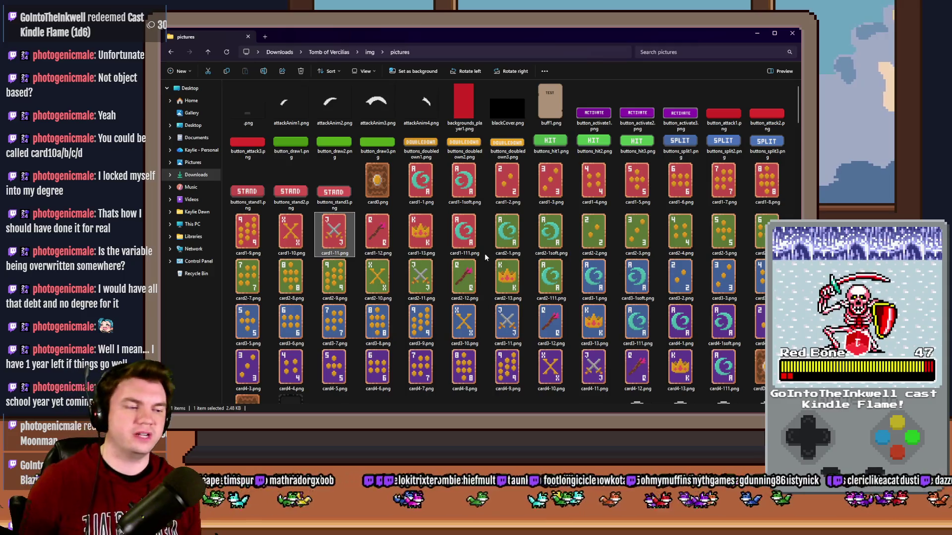
pyautogui.hotkey('alt', 'Tab')
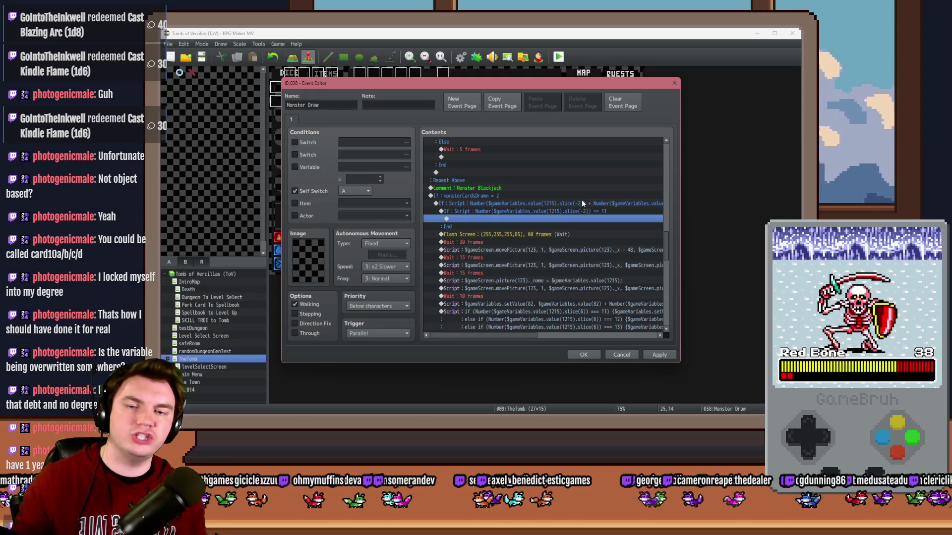
# Inside the new == 11 branch, add Jump to Label 'notActualBlackjack'.
pyautogui.click(559, 235)
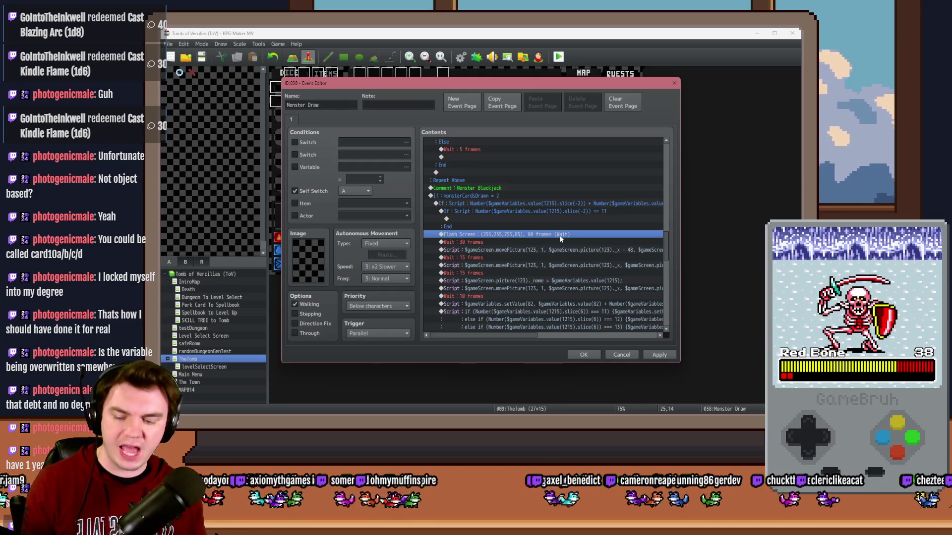
pyautogui.click(541, 218)
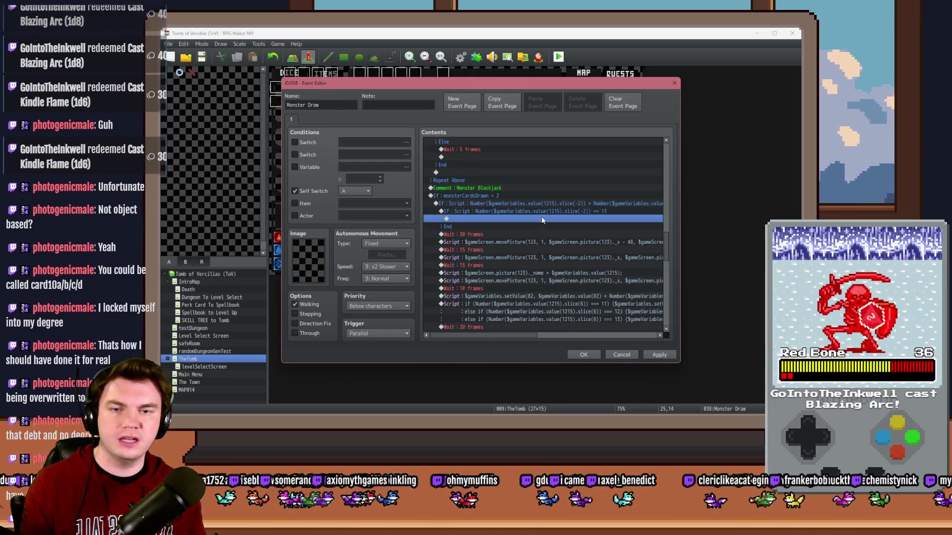
pyautogui.doubleClick(542, 218)
pyautogui.click(513, 323)
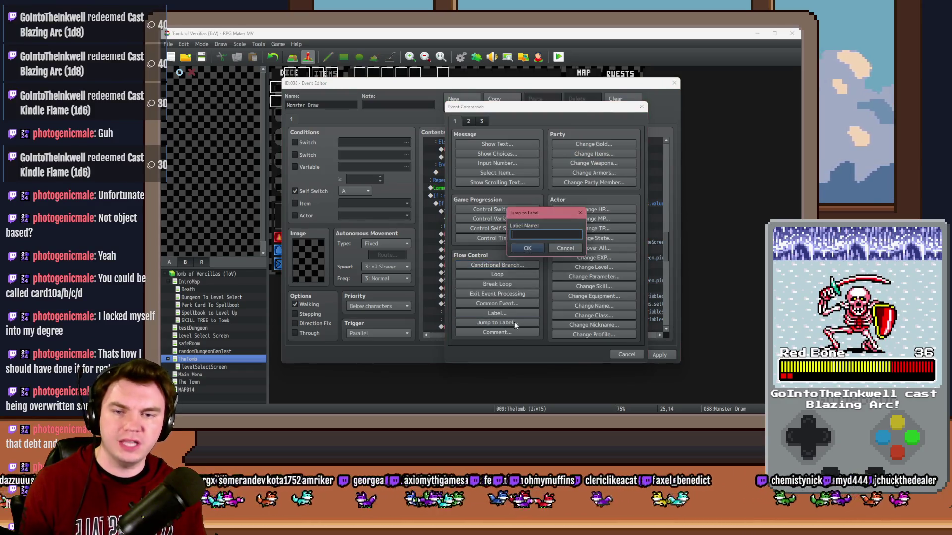
pyautogui.write('notA')
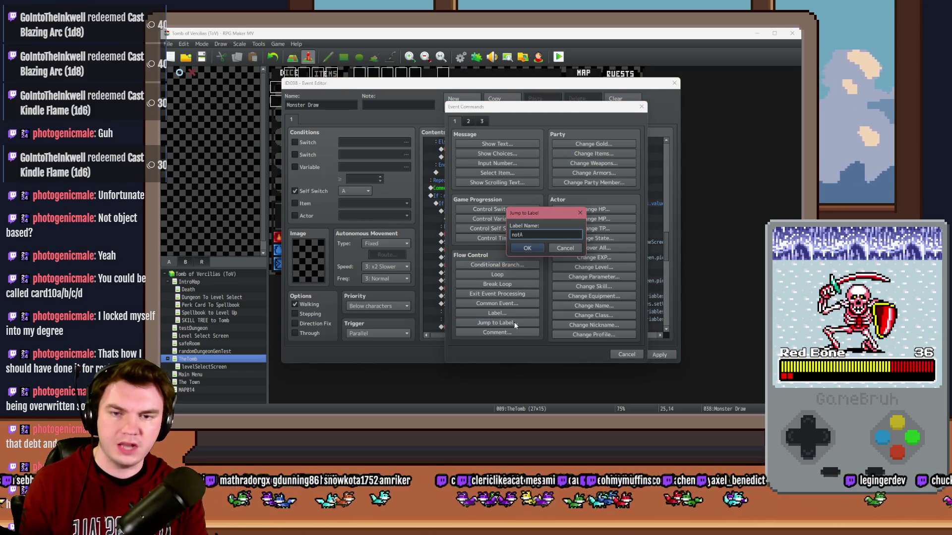
pyautogui.write('ctualBlackjack')
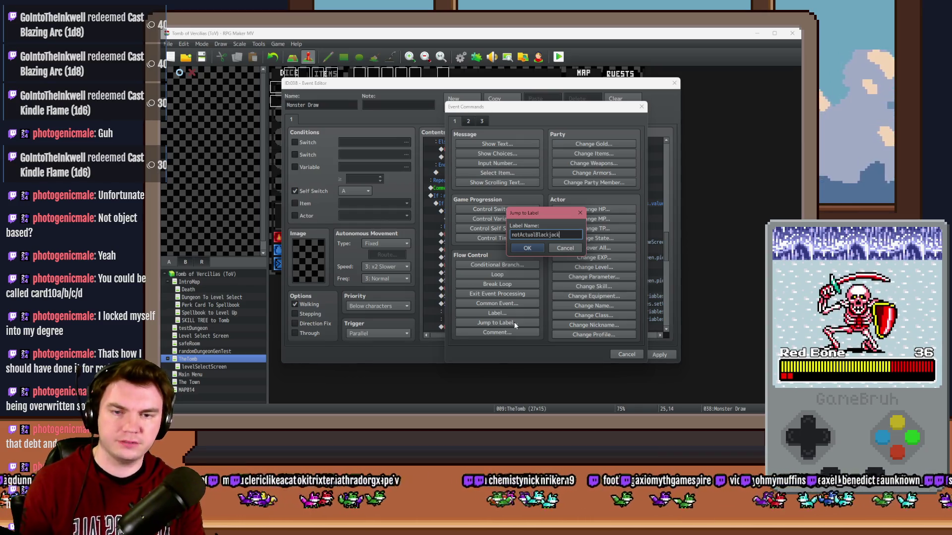
pyautogui.click(523, 249)
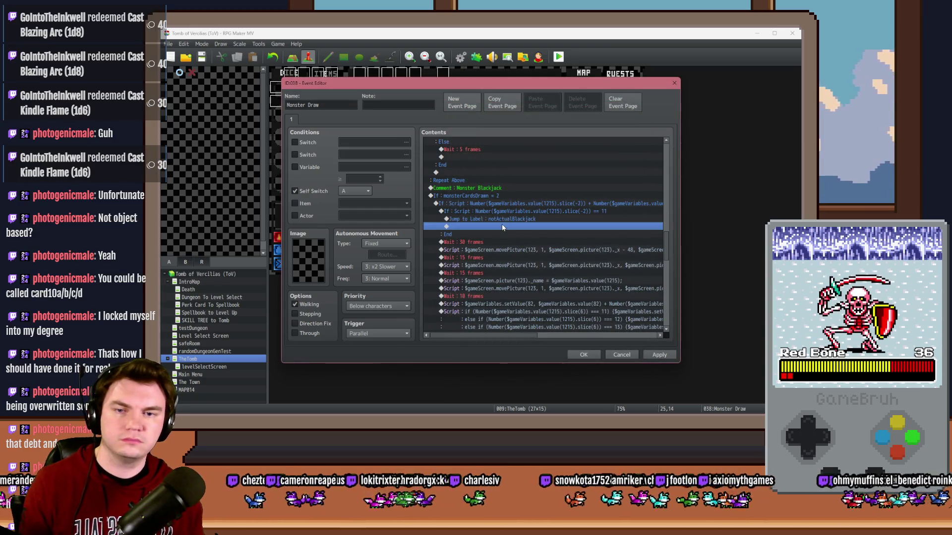
# Place Label 'notActualBlackjack' after the Monster Blackjack block and close the event.
pyautogui.scroll(-5, 501, 258)
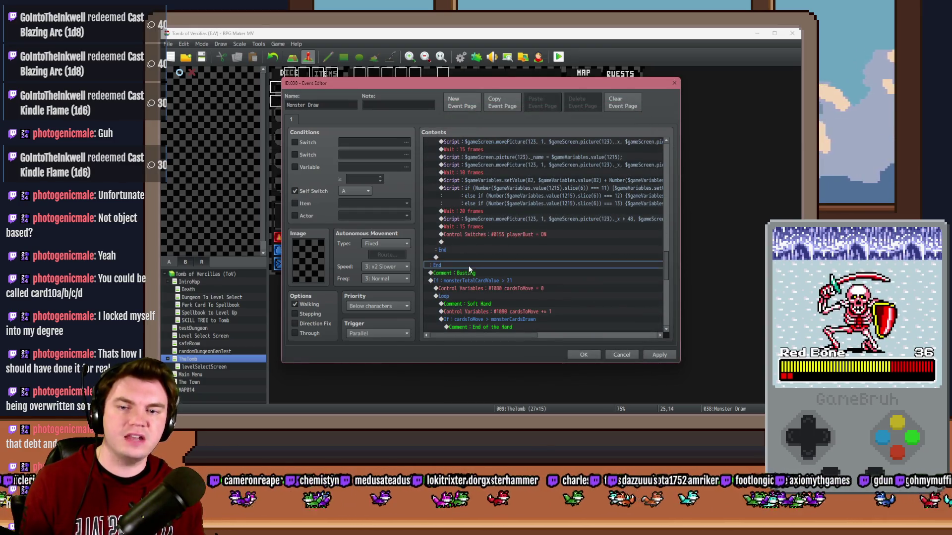
pyautogui.doubleClick(469, 269)
pyautogui.click(501, 311)
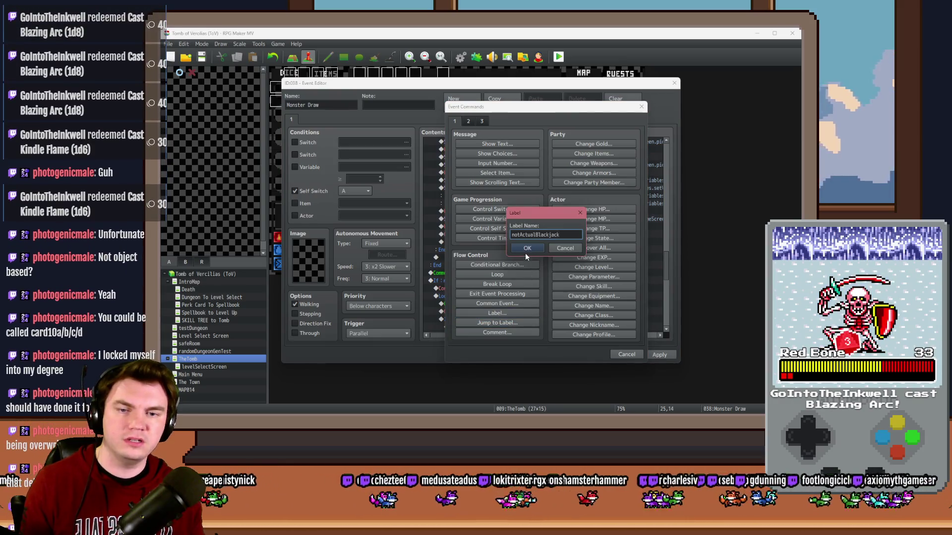
pyautogui.click(527, 248)
pyautogui.moveTo(668, 262); pyautogui.dragTo(666, 165)
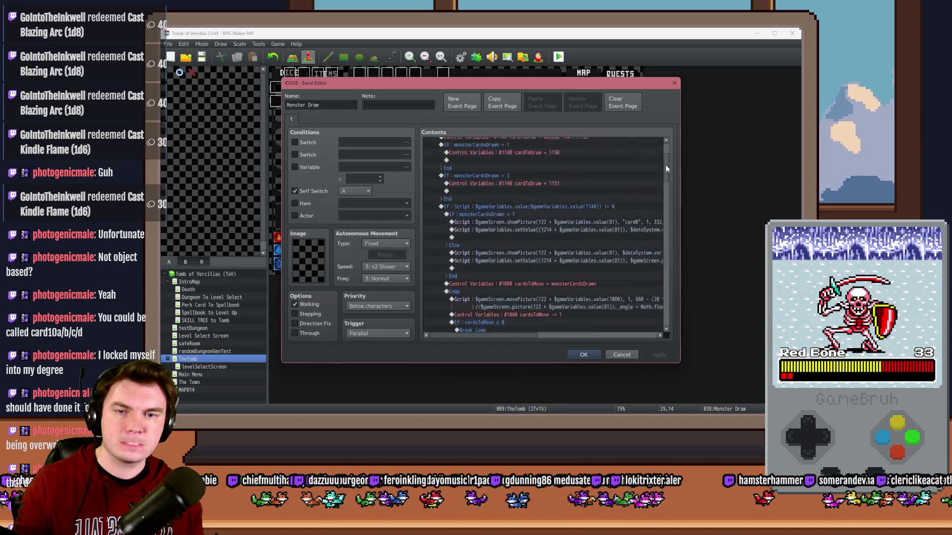
pyautogui.click(593, 355)
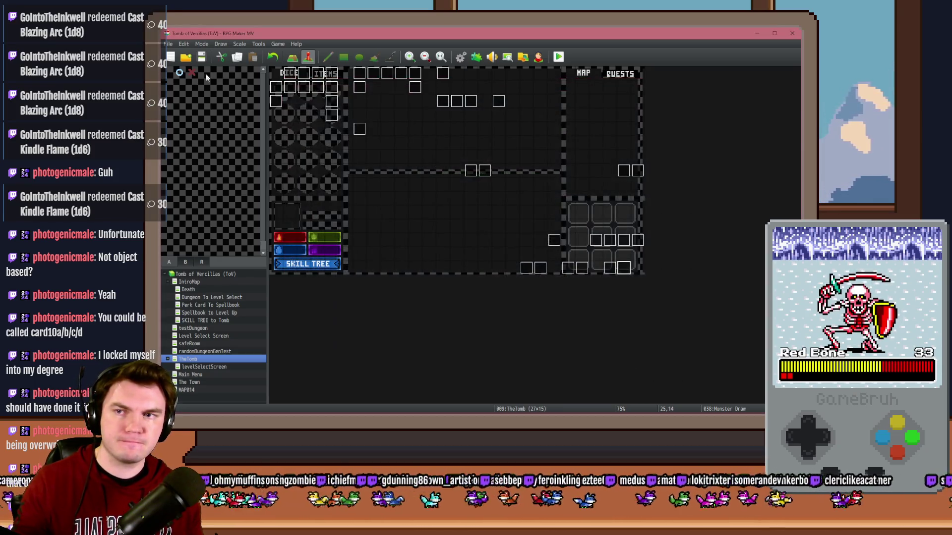
# Playtest with the Mathra's Ale Soaked Gauntlets perk until a monster encounter, then reopen Monster Draw.
pyautogui.click(558, 56)
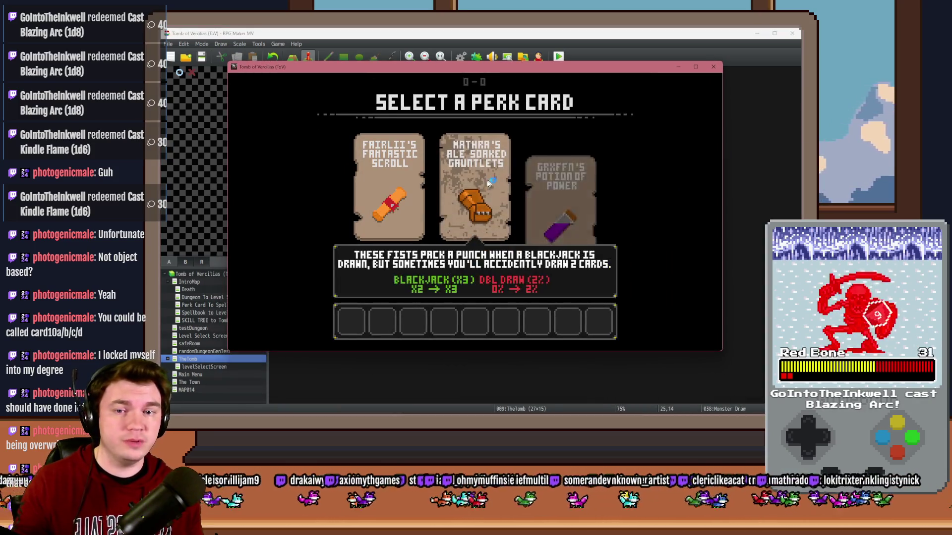
pyautogui.click(485, 183)
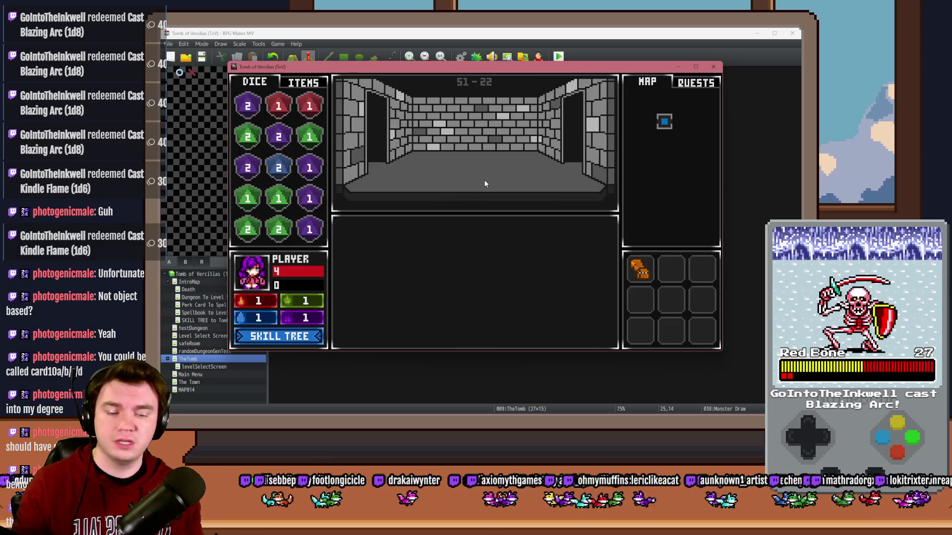
pyautogui.press('Up')
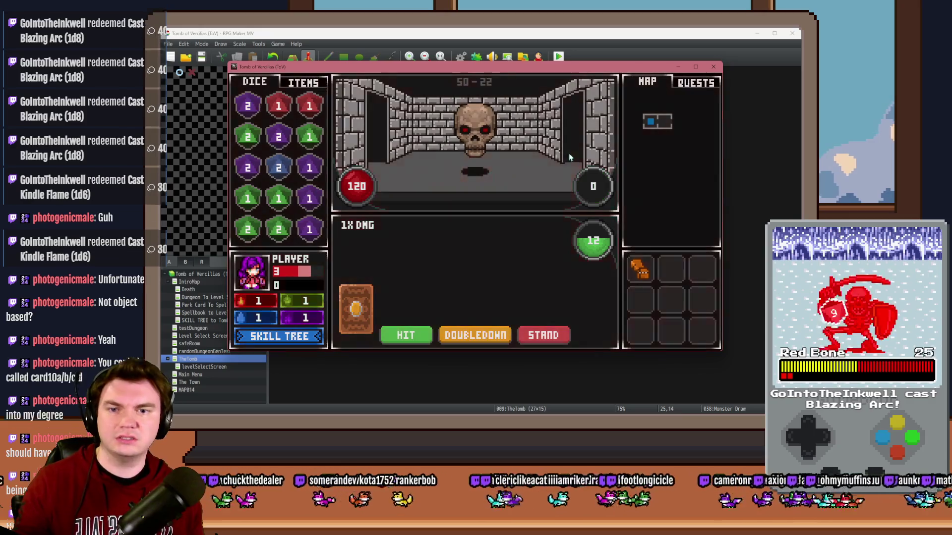
pyautogui.hotkey('alt', 'F4')
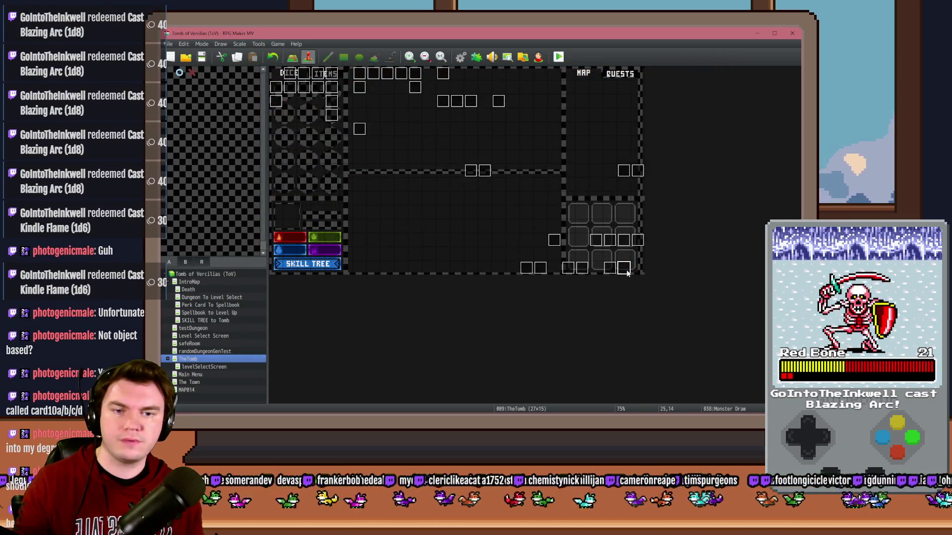
pyautogui.doubleClick(624, 269)
pyautogui.scroll(-1, 668, 156)
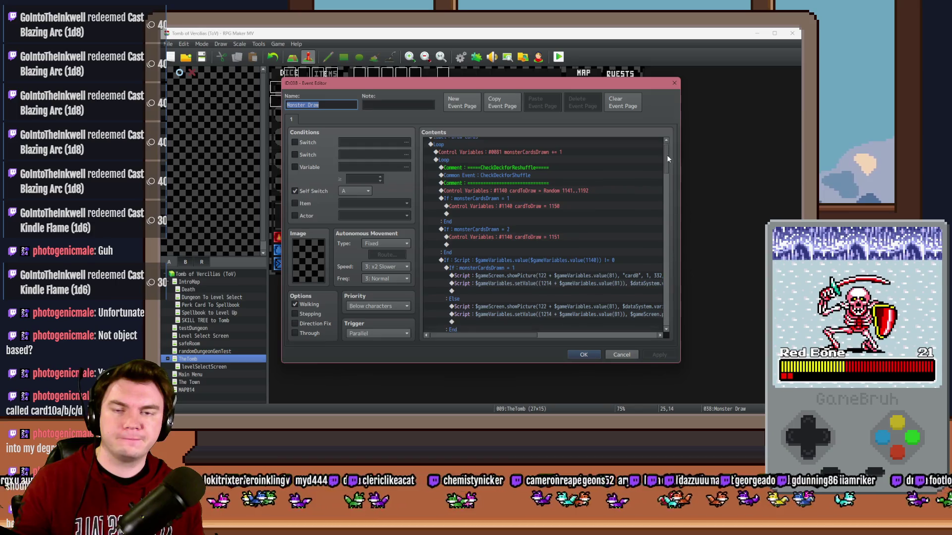
# Review the inner == 11 branch, its jump, and the notActualBlackjack label.
pyautogui.moveTo(667, 158); pyautogui.dragTo(666, 249)
pyautogui.click(524, 187)
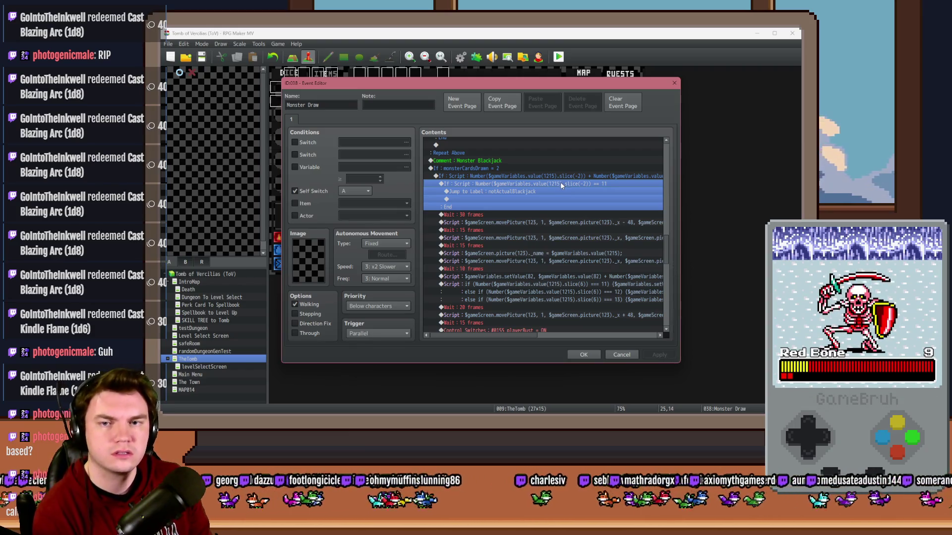
pyautogui.click(557, 180)
pyautogui.click(548, 183)
pyautogui.click(539, 191)
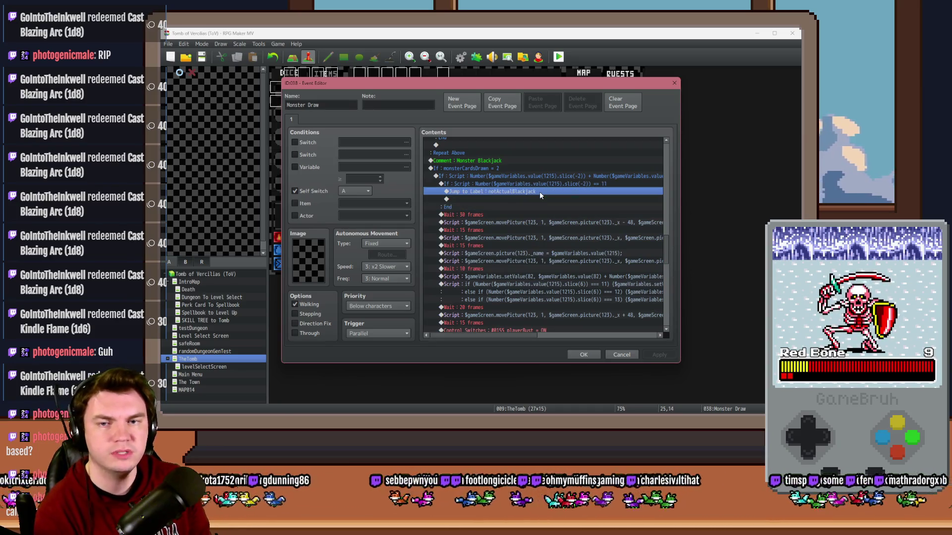
pyautogui.scroll(-2, 539, 192)
pyautogui.scroll(-2, 539, 189)
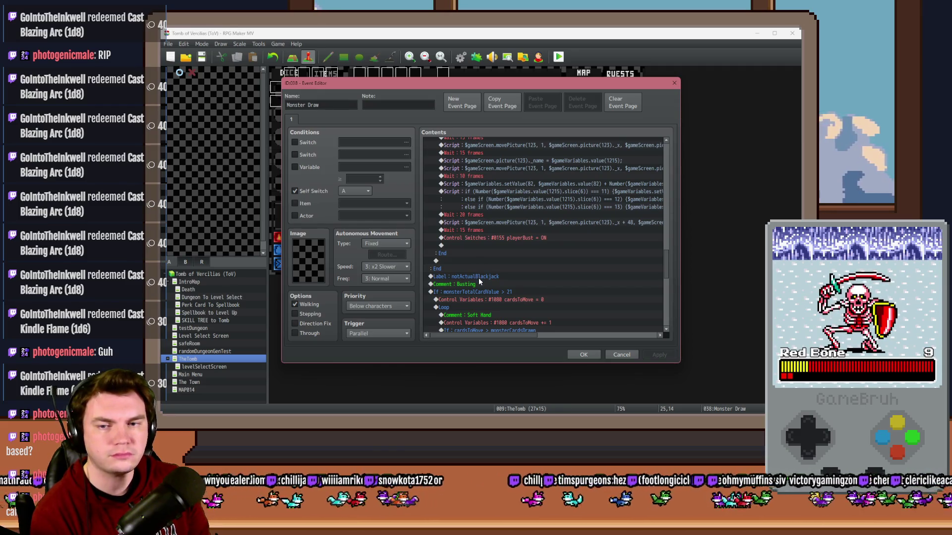
pyautogui.click(478, 278)
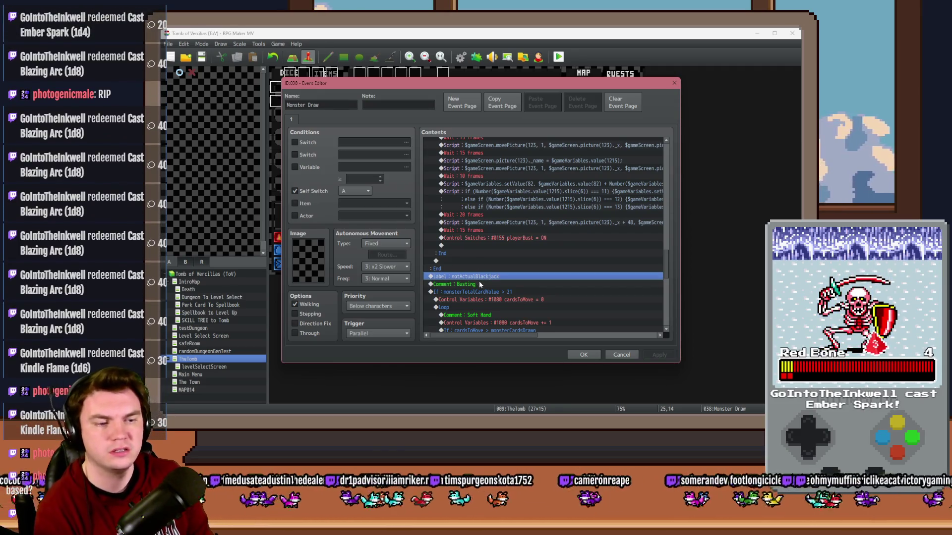
pyautogui.scroll(2, 479, 285)
# Insert a red Flash Screen (255,0,0,119) above the inner == 11 branch.
pyautogui.click(536, 199)
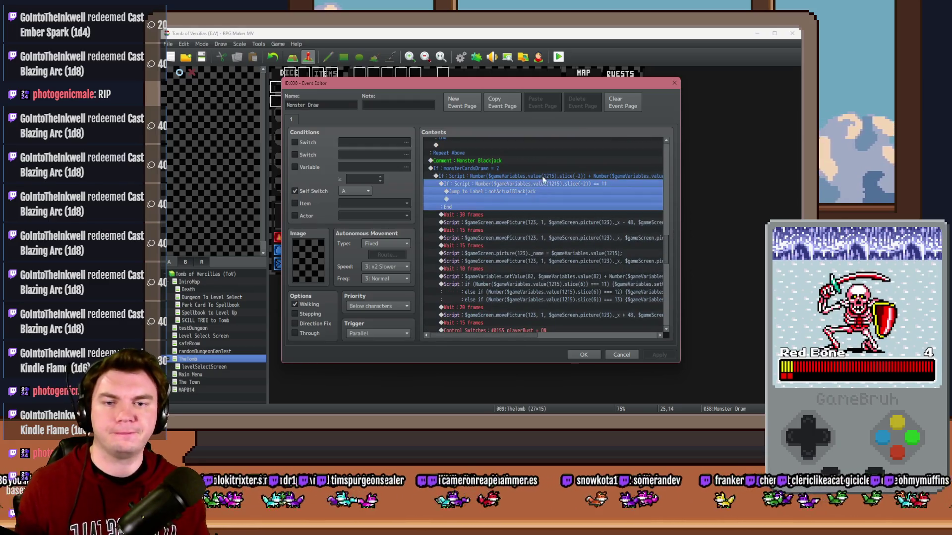
pyautogui.doubleClick(543, 179)
pyautogui.hotkey('ctrl', 'Tab')
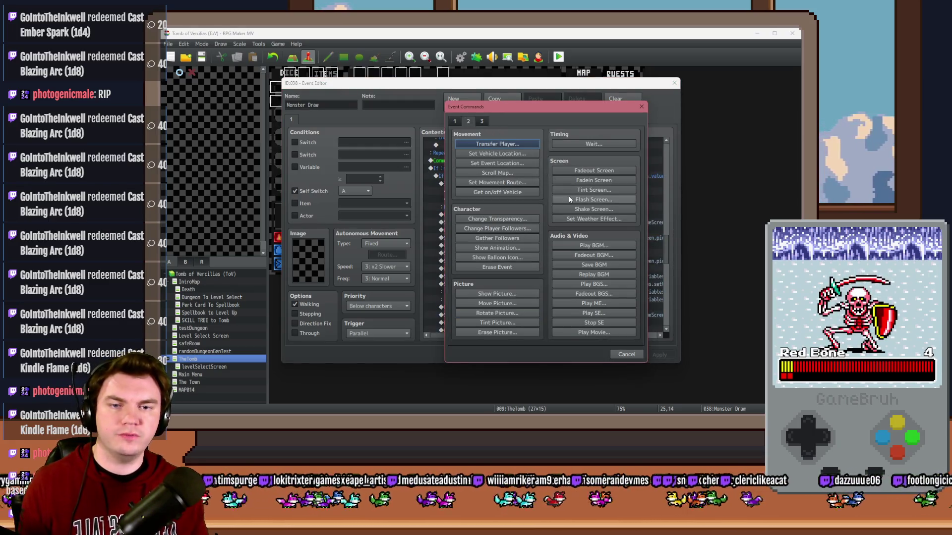
pyautogui.click(576, 201)
pyautogui.moveTo(554, 213); pyautogui.dragTo(454, 222)
pyautogui.moveTo(536, 237); pyautogui.dragTo(527, 237)
pyautogui.click(574, 282)
# Copy that flash above the jump to notActualBlackjack and change it to green.
pyautogui.press('Up')
pyautogui.hotkey('ctrl', 'c')
pyautogui.click(533, 200)
pyautogui.hotkey('ctrl', 'v')
pyautogui.doubleClick(533, 201)
pyautogui.moveTo(500, 214)
pyautogui.mouseDown()
pyautogui.moveTo(561, 215)
pyautogui.moveTo(476, 203)
pyautogui.mouseUp()
pyautogui.click(575, 283)
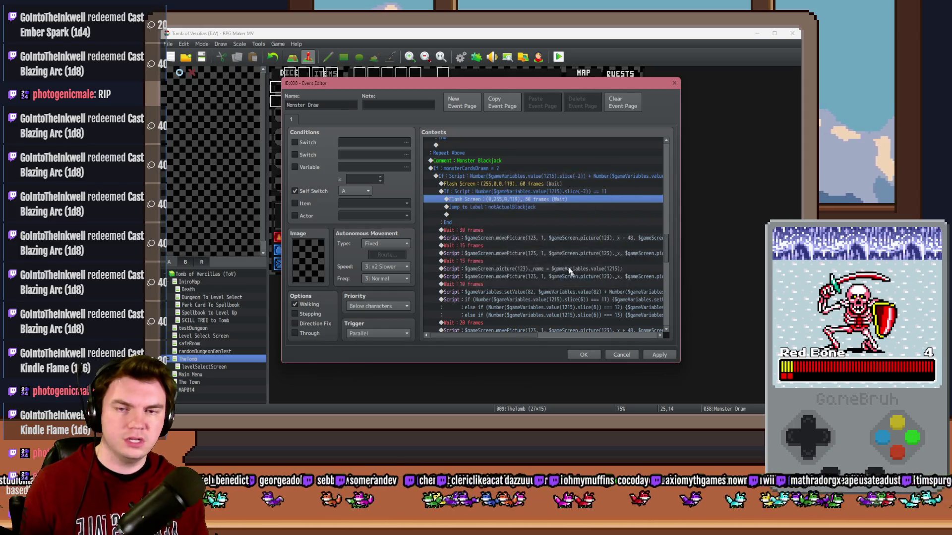
# Close the event, save the project, and start a playtest.
pyautogui.click(583, 354)
pyautogui.click(559, 57)
pyautogui.click(449, 237)
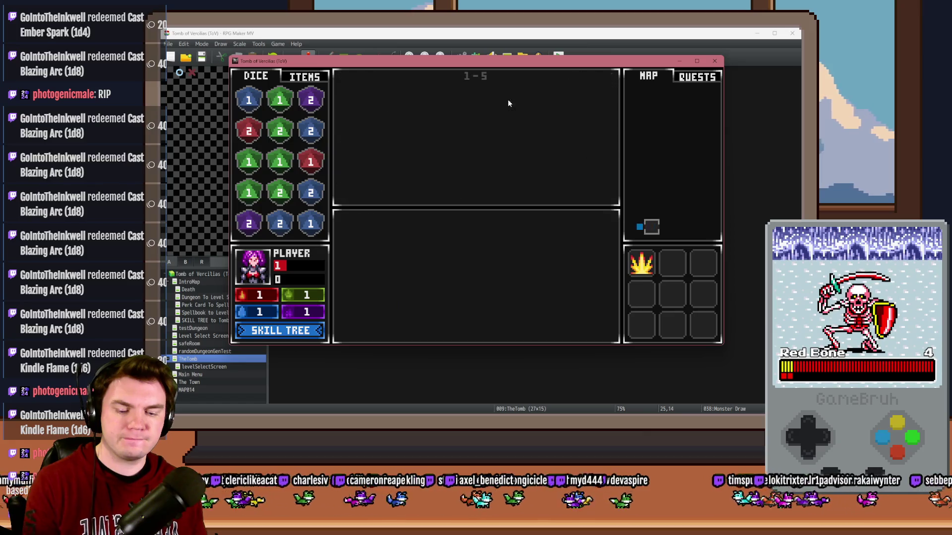
# Confirm in the F9 debug list that the monster hand holds CARD1-10 and CARD1-11, then close the playtest.
pyautogui.press('F9')
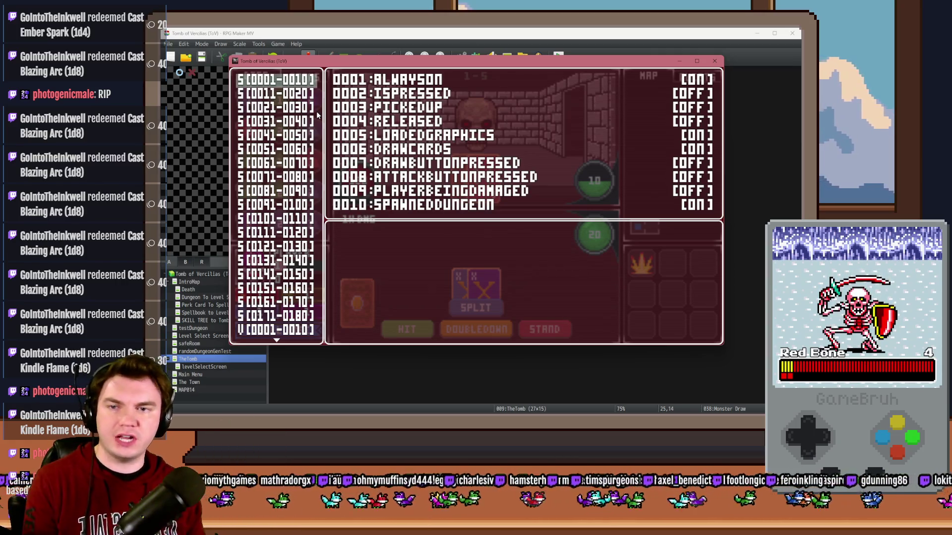
pyautogui.press('Up')
pyautogui.press('Up')
pyautogui.press('Up')
pyautogui.press('Up')
pyautogui.press('Up')
pyautogui.press('Down')
pyautogui.press('Down')
pyautogui.press('Down')
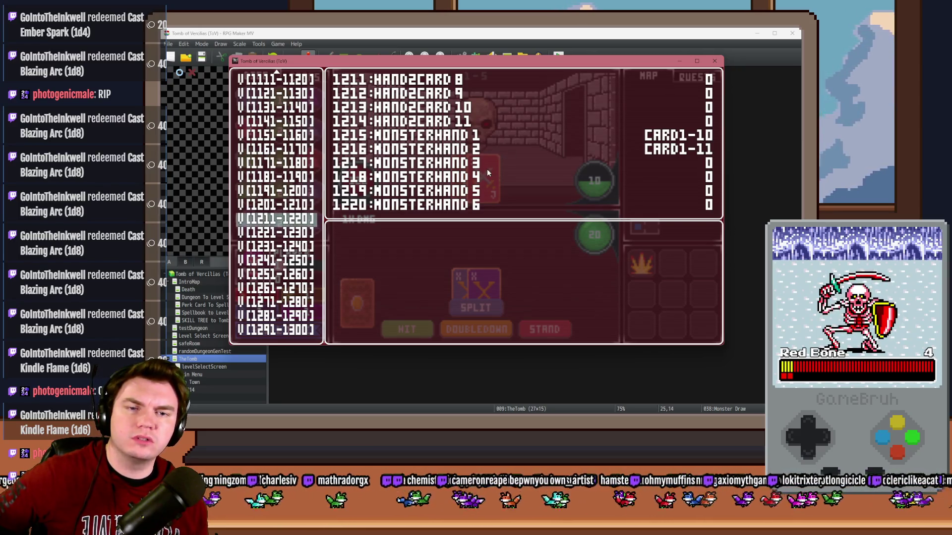
pyautogui.click(714, 60)
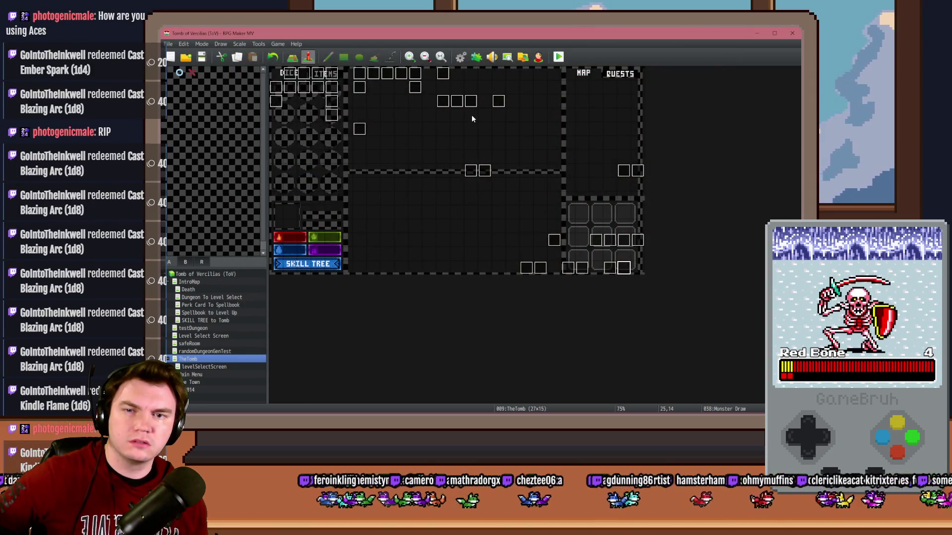
# Open the Draw And Attack event and scroll to its Ace-check scripts adding 10 to cardTotalValue.
pyautogui.doubleClick(610, 268)
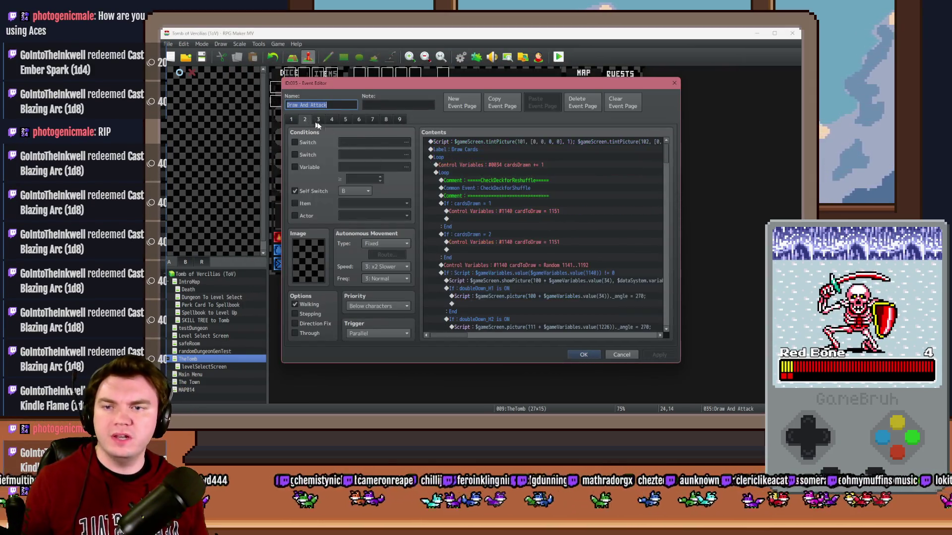
pyautogui.click(587, 298)
pyautogui.scroll(-10, 587, 298)
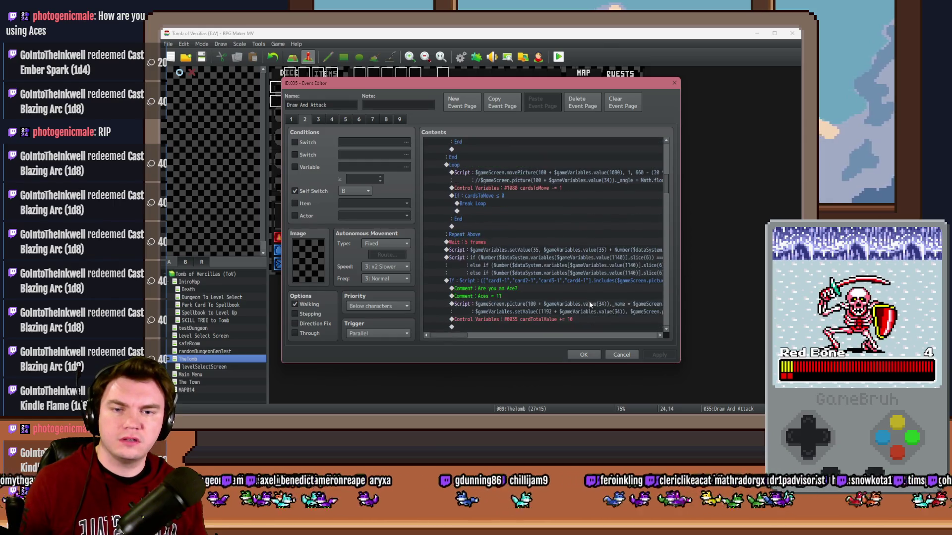
pyautogui.moveTo(456, 338)
pyautogui.mouseDown()
pyautogui.moveTo(489, 338)
pyautogui.moveTo(458, 336)
pyautogui.mouseUp()
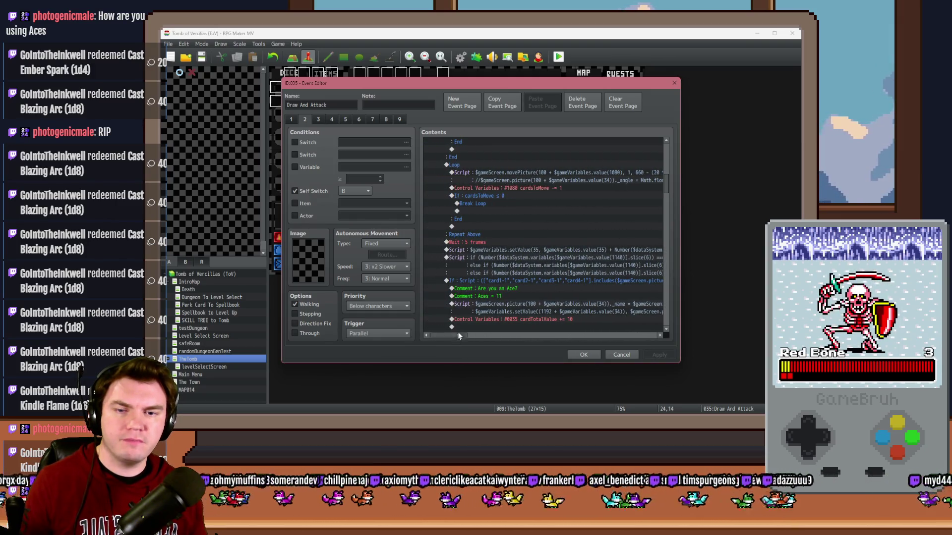
pyautogui.scroll(-5, 492, 273)
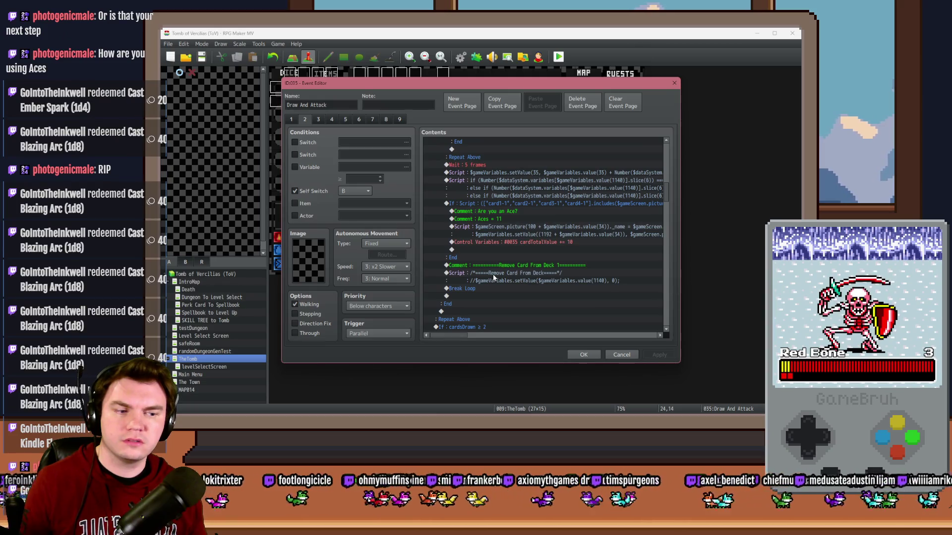
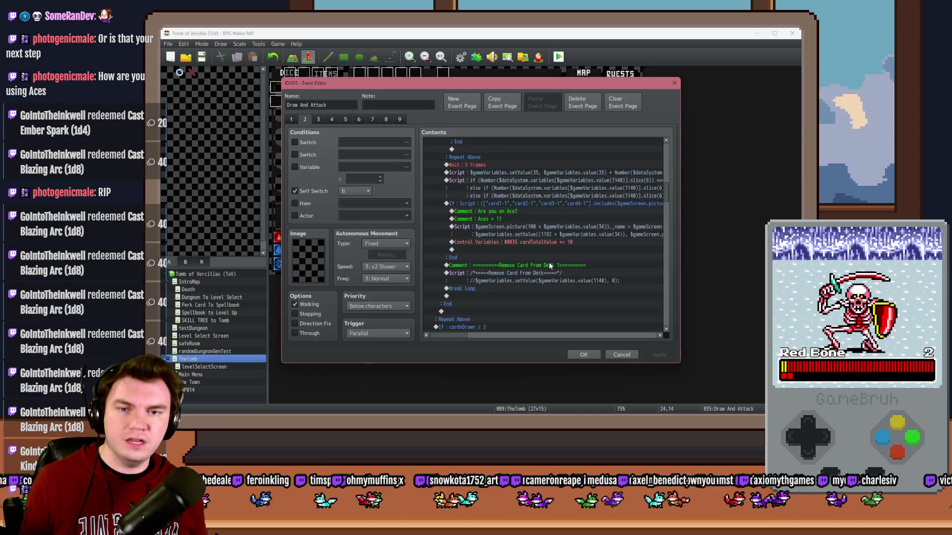
# Review the ace check's else-if line in Draw And Attack, then close that event editor.
pyautogui.click(545, 187)
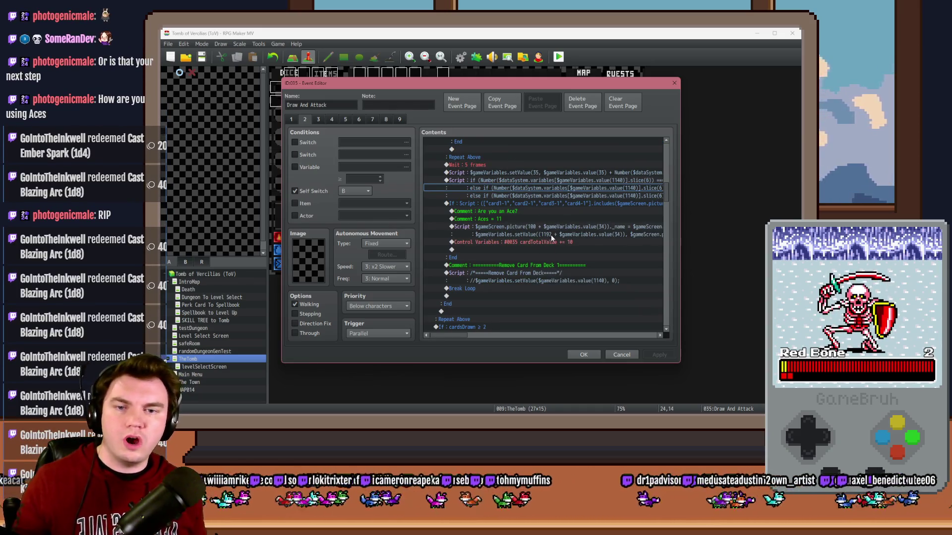
pyautogui.moveTo(465, 332)
pyautogui.mouseDown()
pyautogui.moveTo(488, 334)
pyautogui.moveTo(465, 332)
pyautogui.mouseUp()
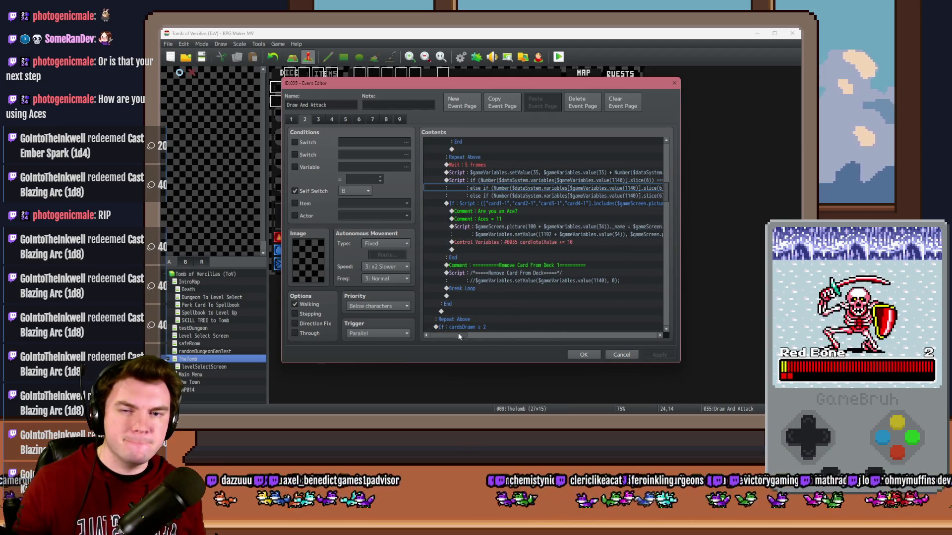
pyautogui.click(599, 354)
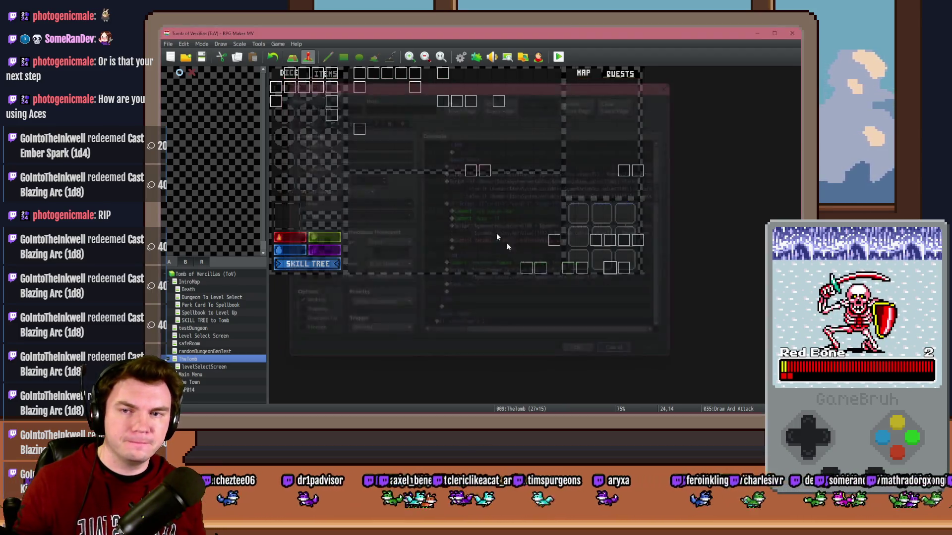
# Remove the red and green Flash Screen commands from Monster Draw's Monster Blackjack section.
pyautogui.doubleClick(620, 271)
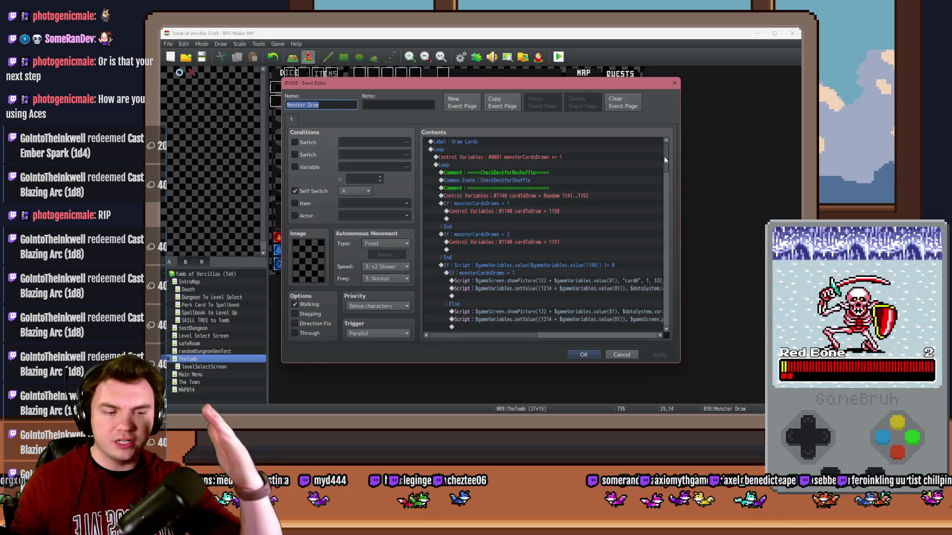
pyautogui.moveTo(664, 156); pyautogui.dragTo(674, 242)
pyautogui.click(544, 216)
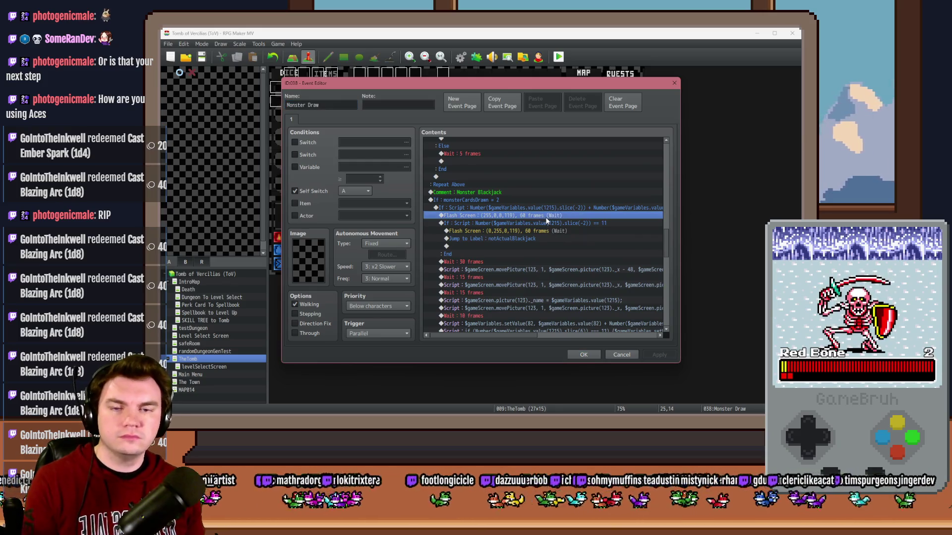
pyautogui.press('Delete')
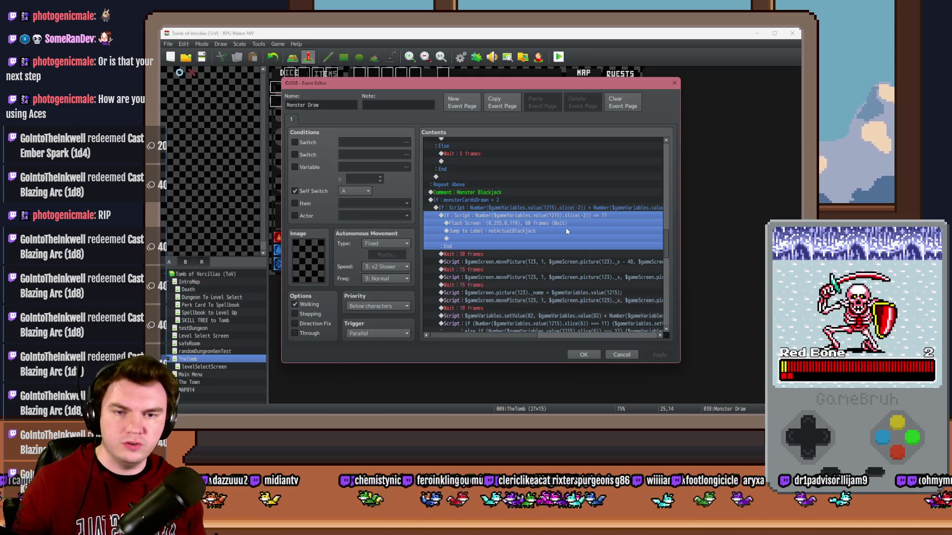
pyautogui.click(543, 224)
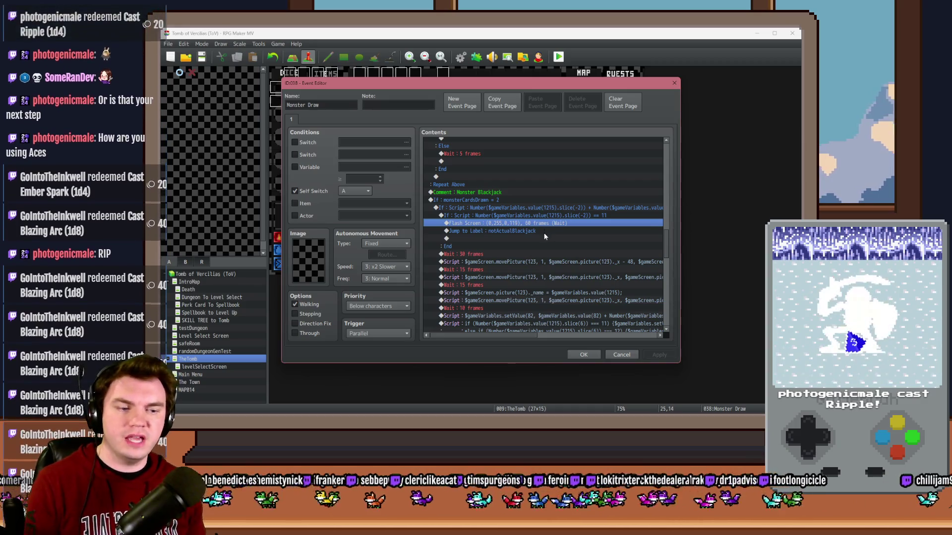
pyautogui.press('Delete')
pyautogui.click(530, 216)
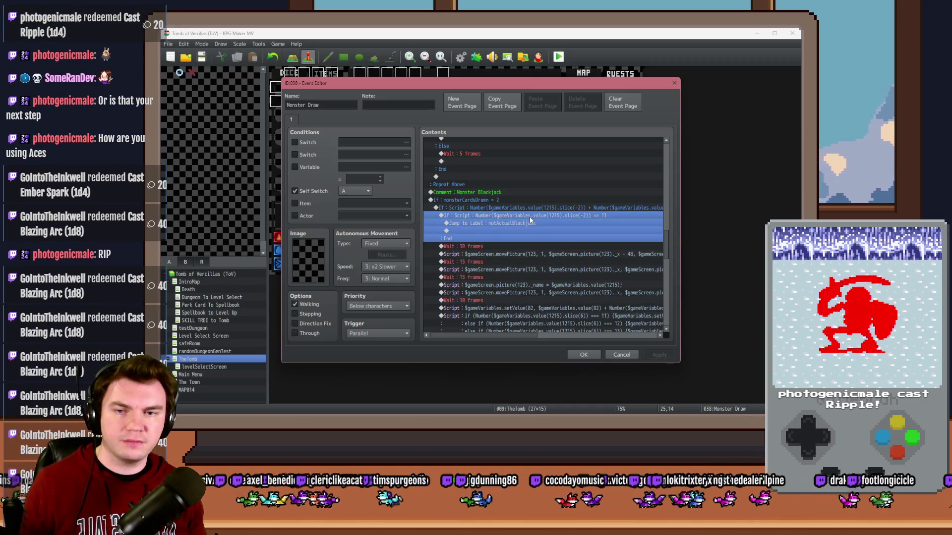
# Duplicate the ==11 check, change its script variable from 1215 to 1216, and close Monster Draw.
pyautogui.hotkey('ctrl', 'c')
pyautogui.hotkey('ctrl', 'v')
pyautogui.doubleClick(542, 247)
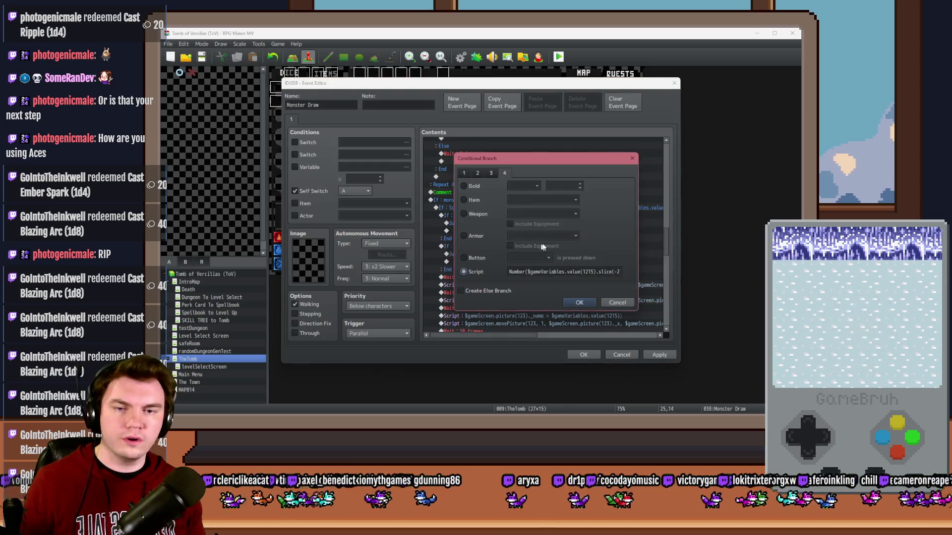
pyautogui.tripleClick(598, 271)
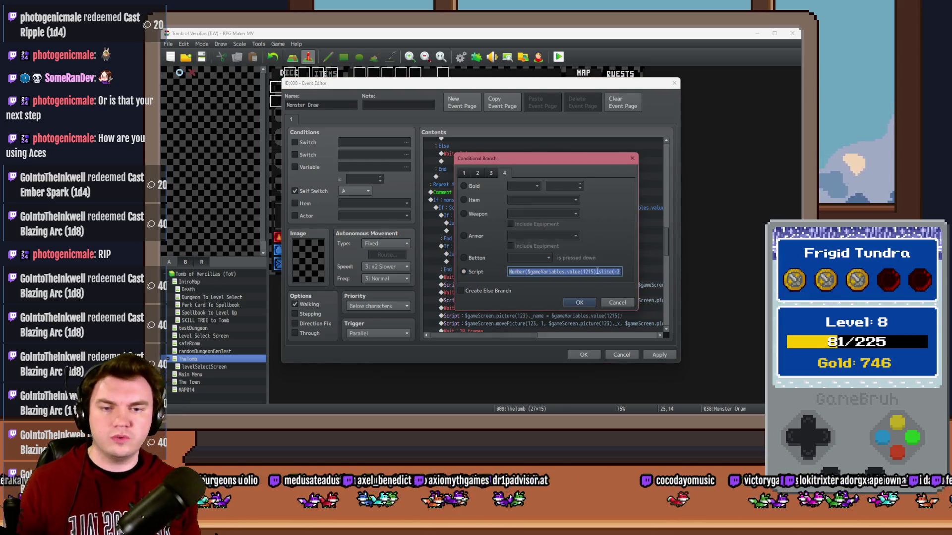
pyautogui.click(594, 272)
pyautogui.press('BackSpace')
pyautogui.write('6')
pyautogui.hotkey('shift', 'End')
pyautogui.click(599, 272)
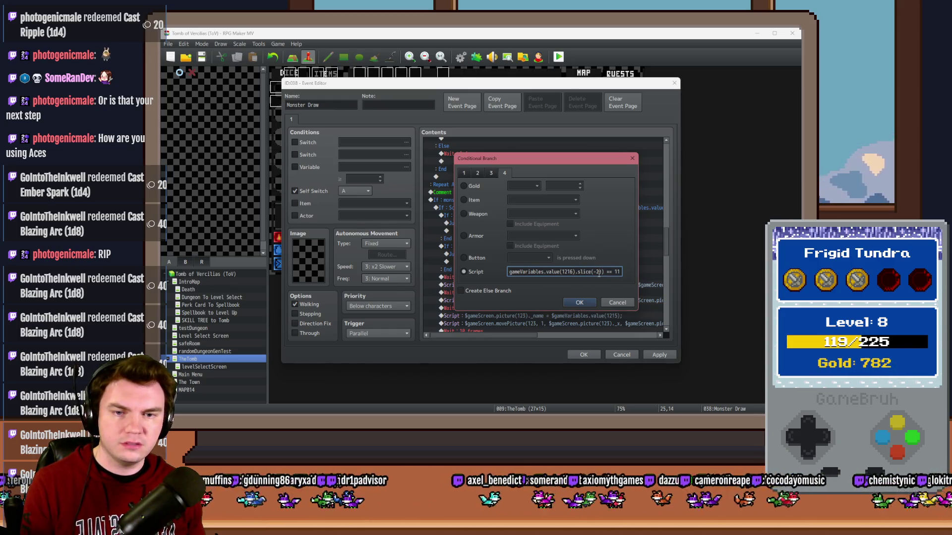
pyautogui.click(584, 304)
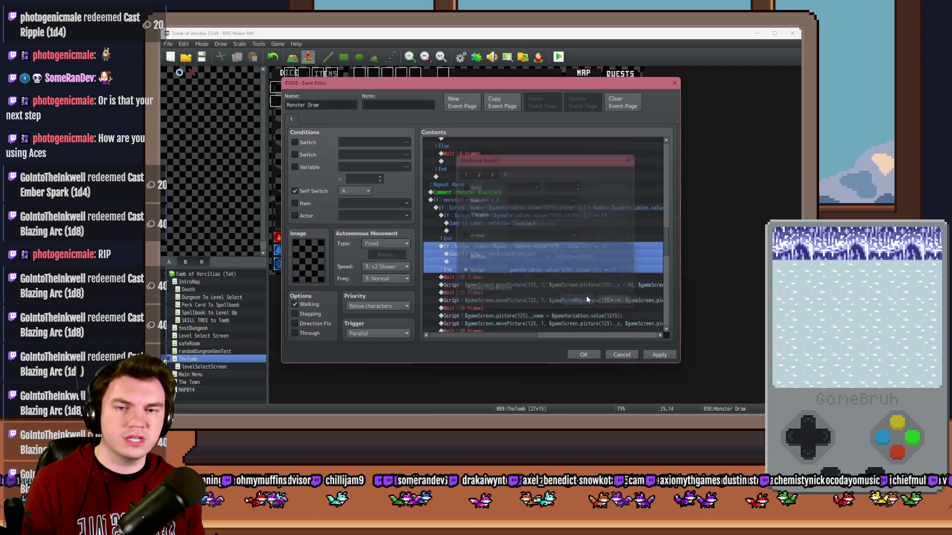
pyautogui.click(537, 256)
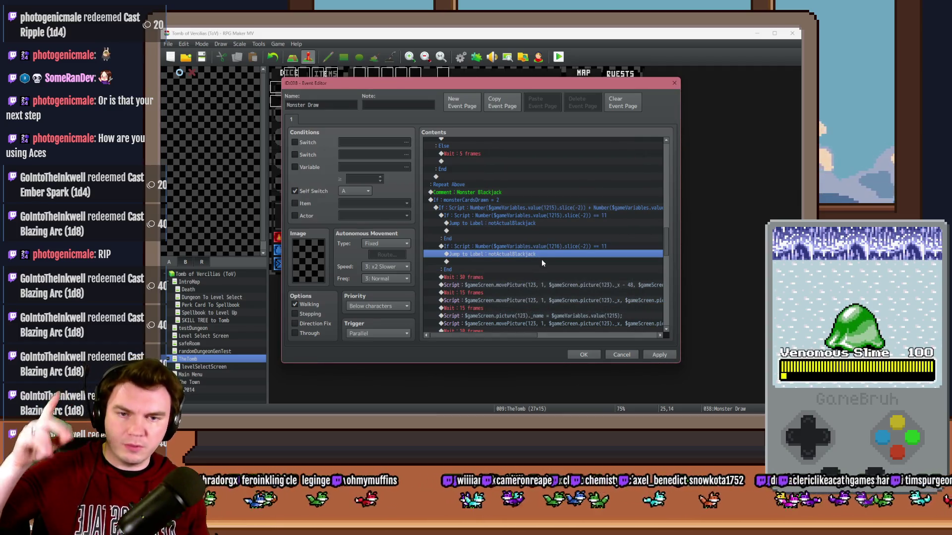
pyautogui.click(583, 355)
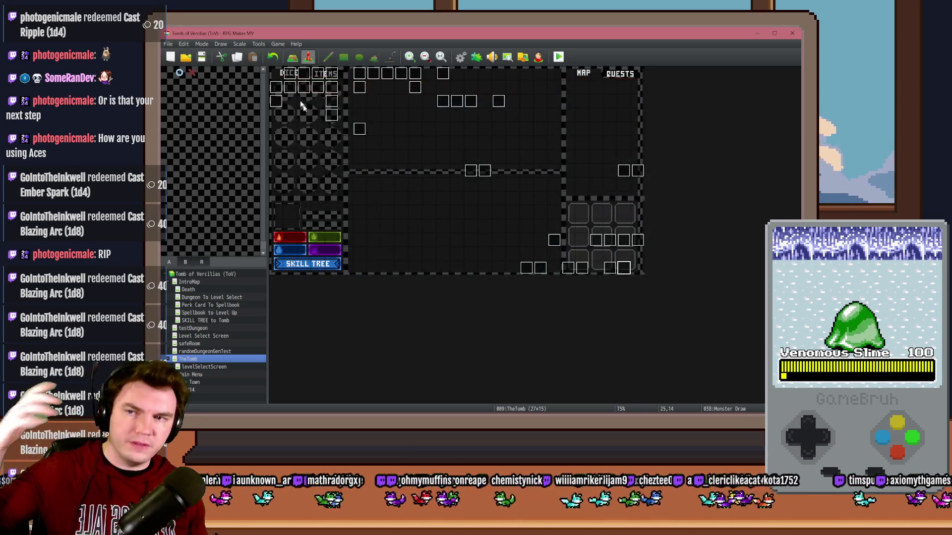
pyautogui.click(558, 56)
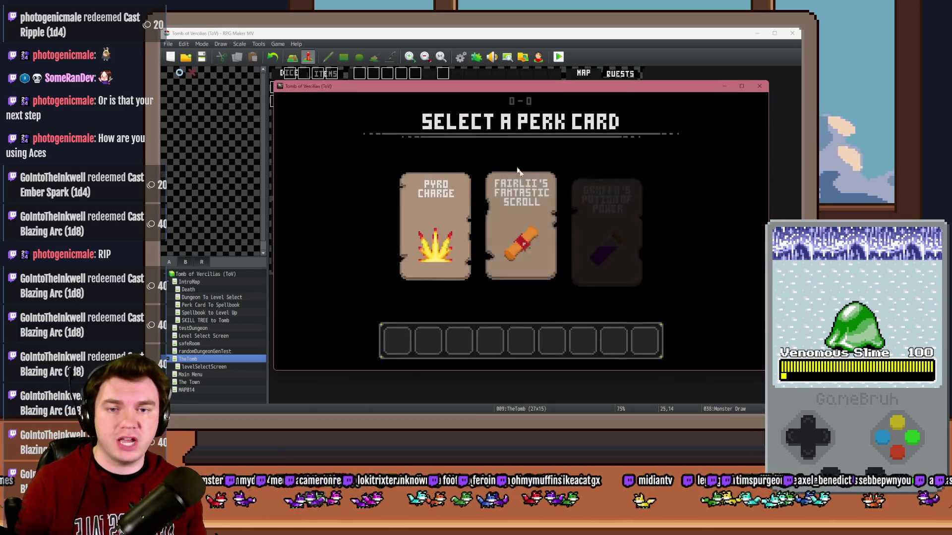
pyautogui.click(522, 174)
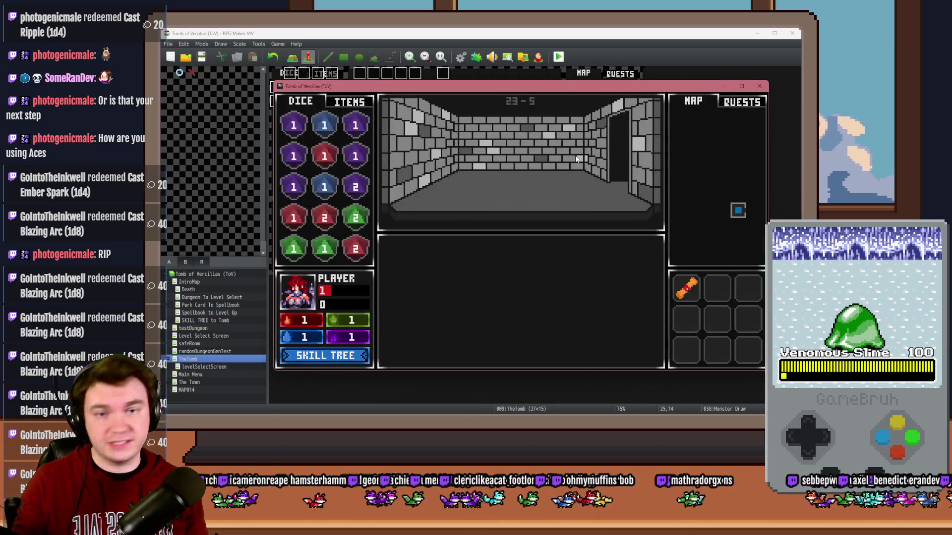
pyautogui.press('Up')
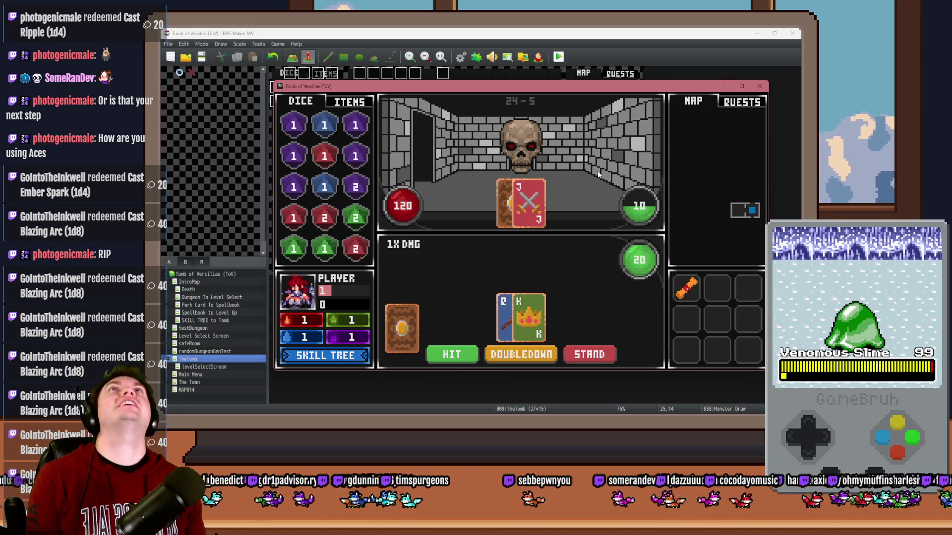
pyautogui.click(594, 359)
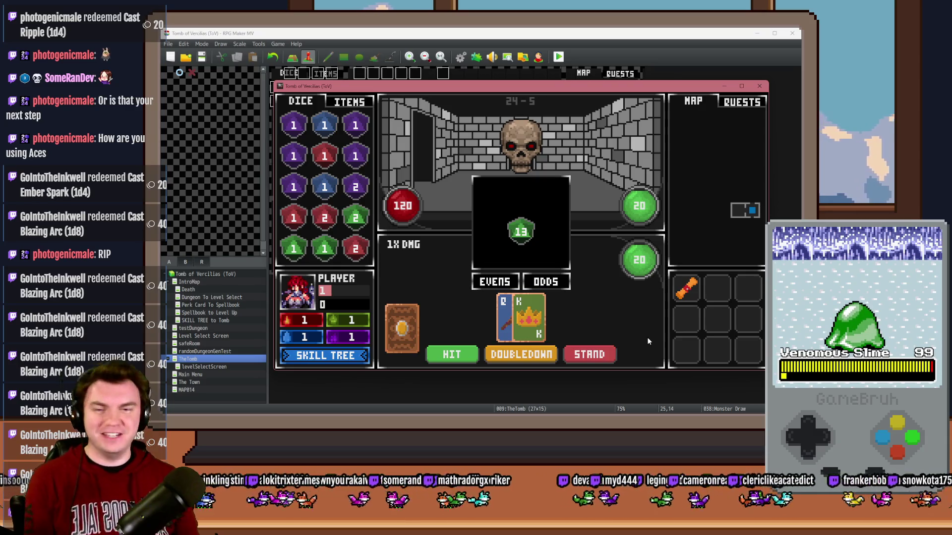
pyautogui.click(556, 286)
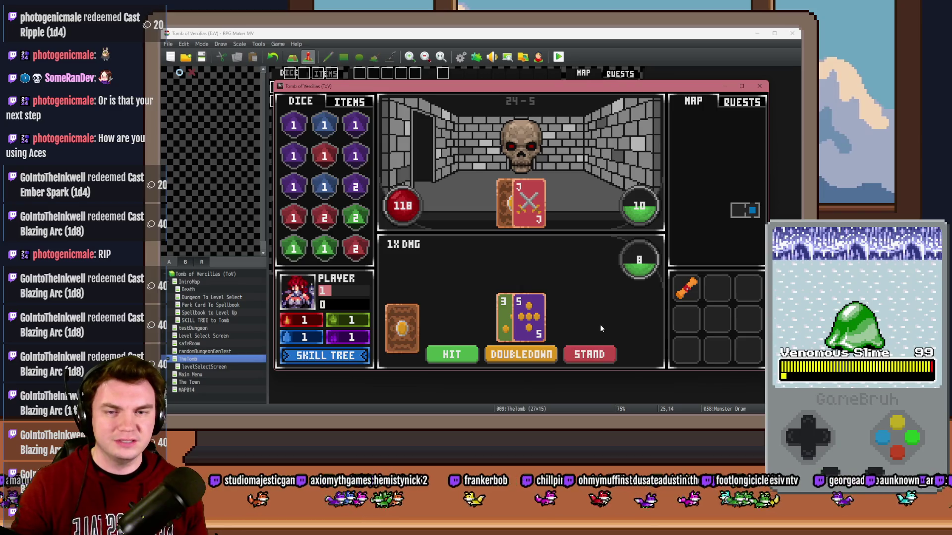
pyautogui.click(766, 87)
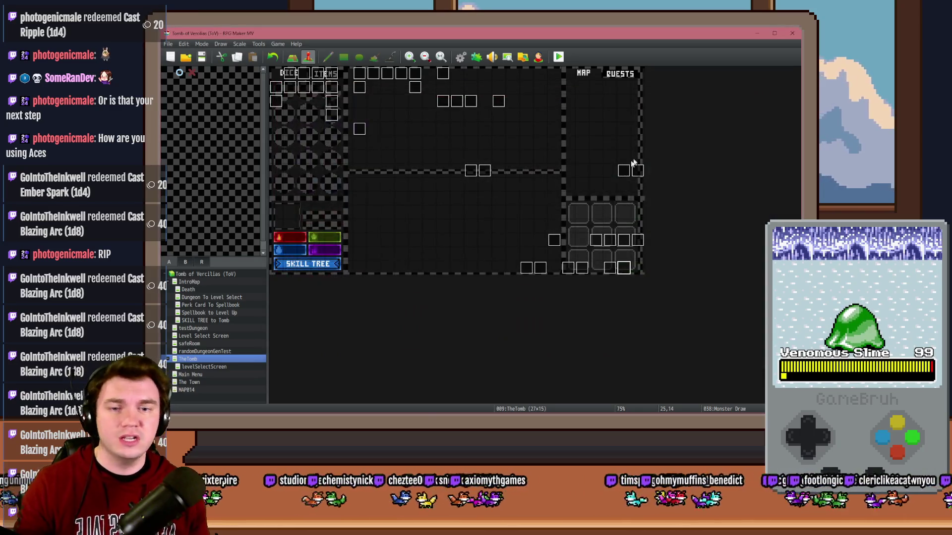
# Swap Monster Draw's cardToDraw constants so the first draw is 1151 and the second 1150.
pyautogui.doubleClick(618, 268)
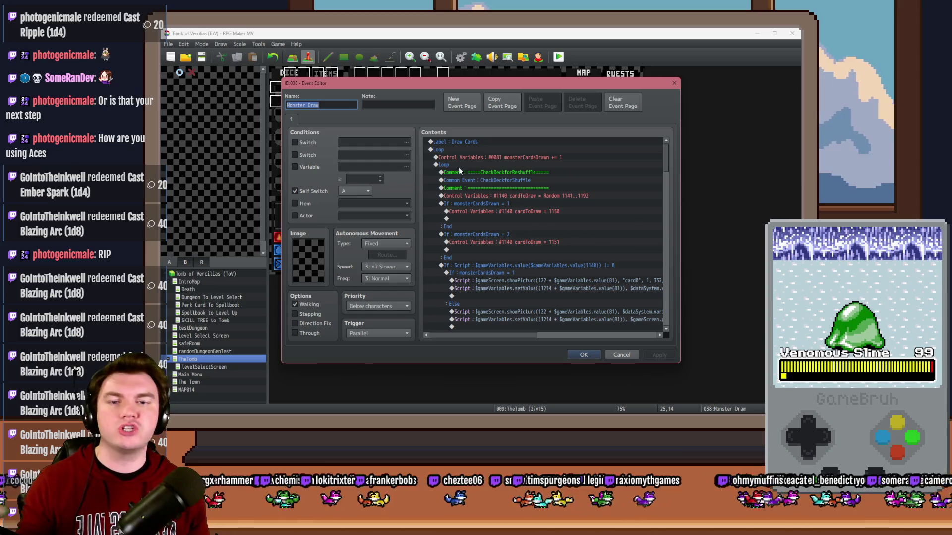
pyautogui.click(557, 213)
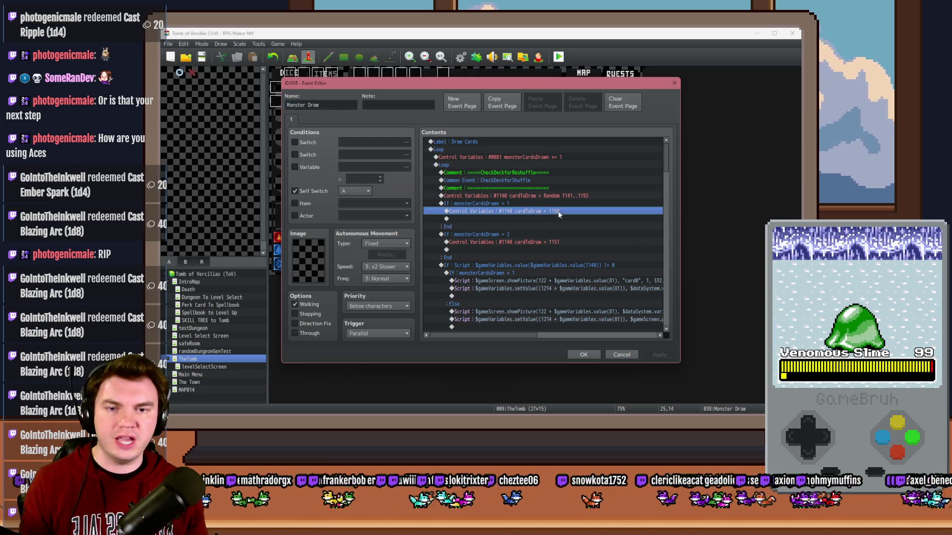
pyautogui.doubleClick(548, 242)
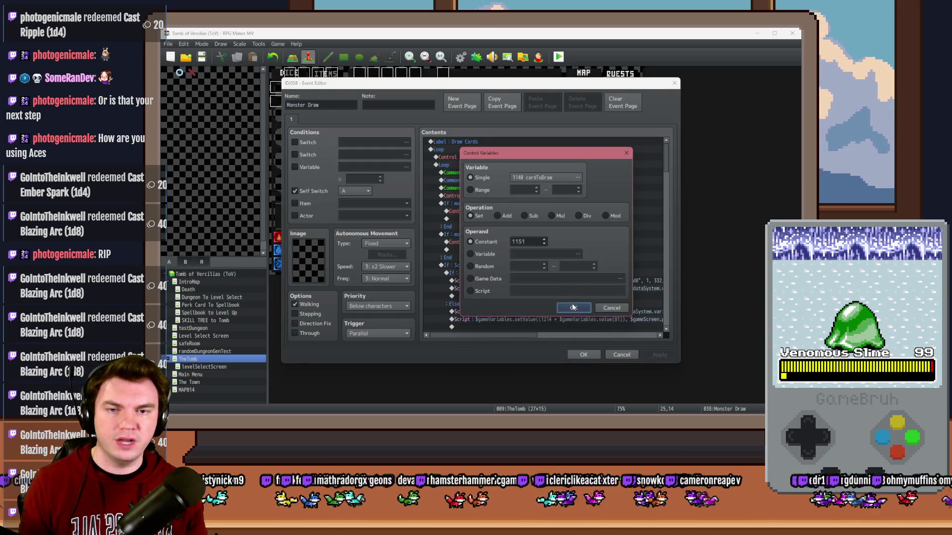
pyautogui.click(572, 307)
pyautogui.click(559, 250)
pyautogui.doubleClick(560, 242)
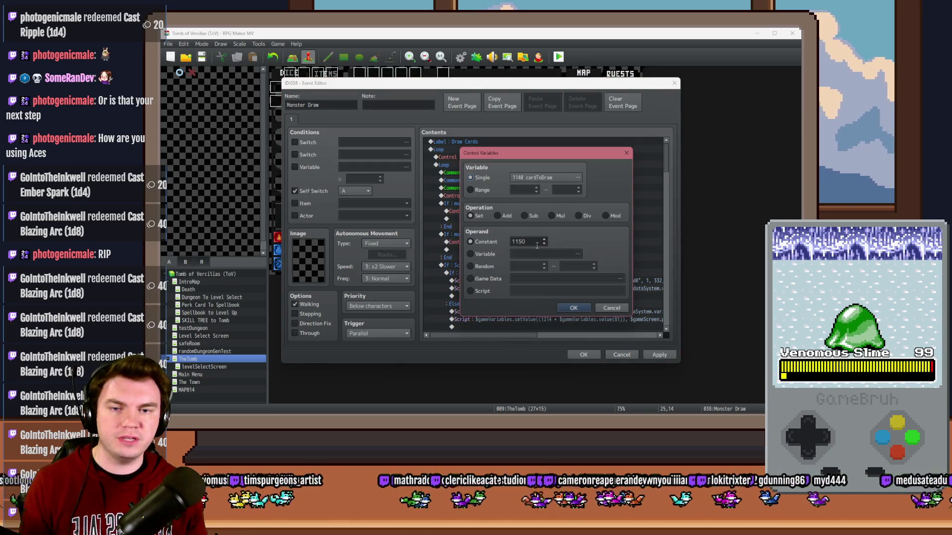
pyautogui.click(573, 307)
pyautogui.click(583, 354)
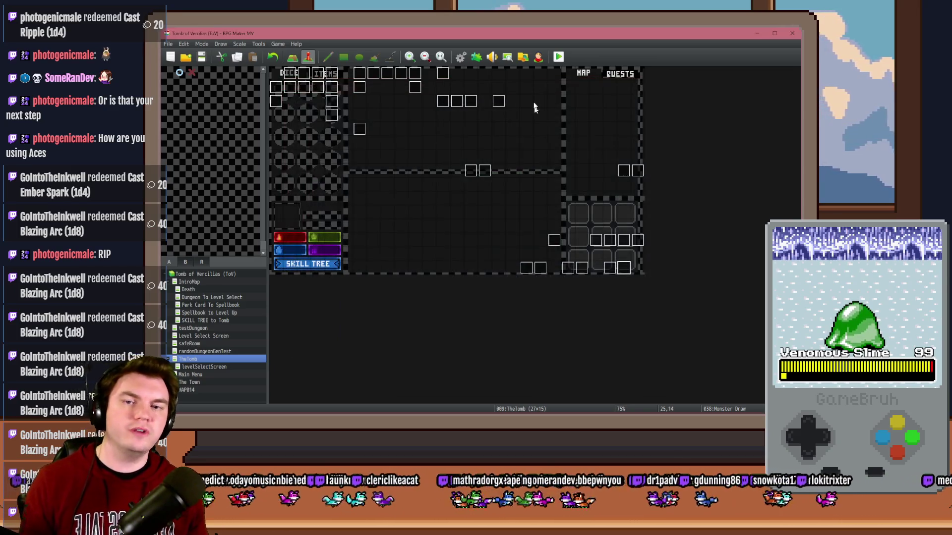
pyautogui.click(558, 57)
# Save the project, pick a perk card in the playtest, and step into a monster encounter.
pyautogui.click(448, 240)
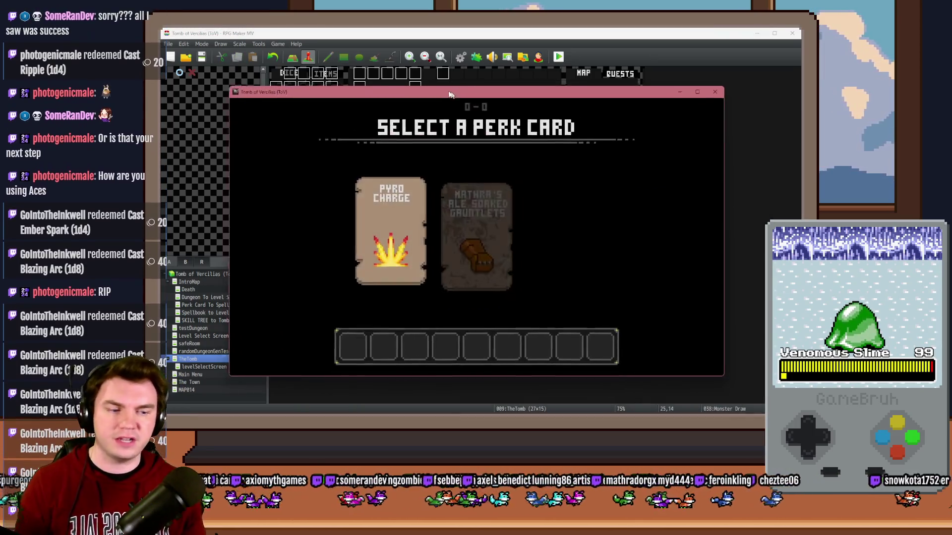
pyautogui.moveTo(451, 94); pyautogui.dragTo(453, 84)
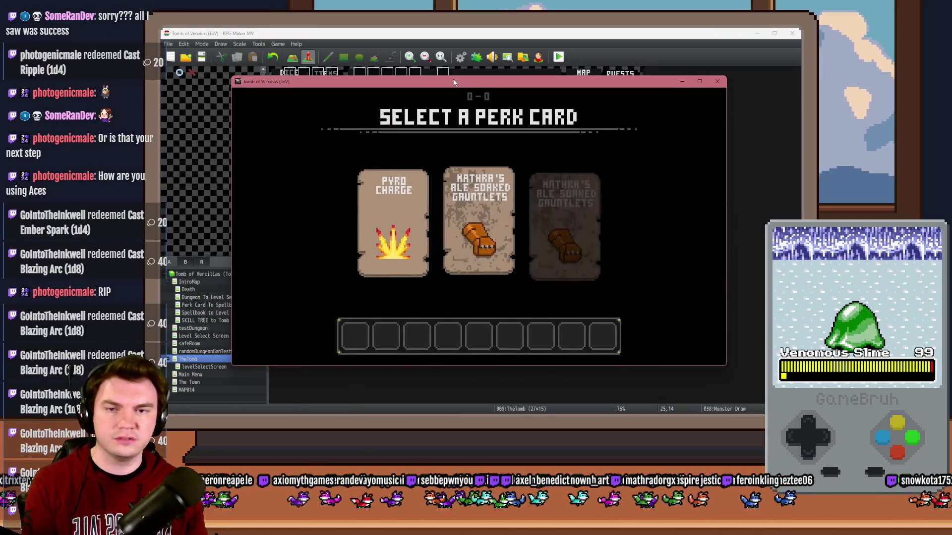
pyautogui.click(487, 159)
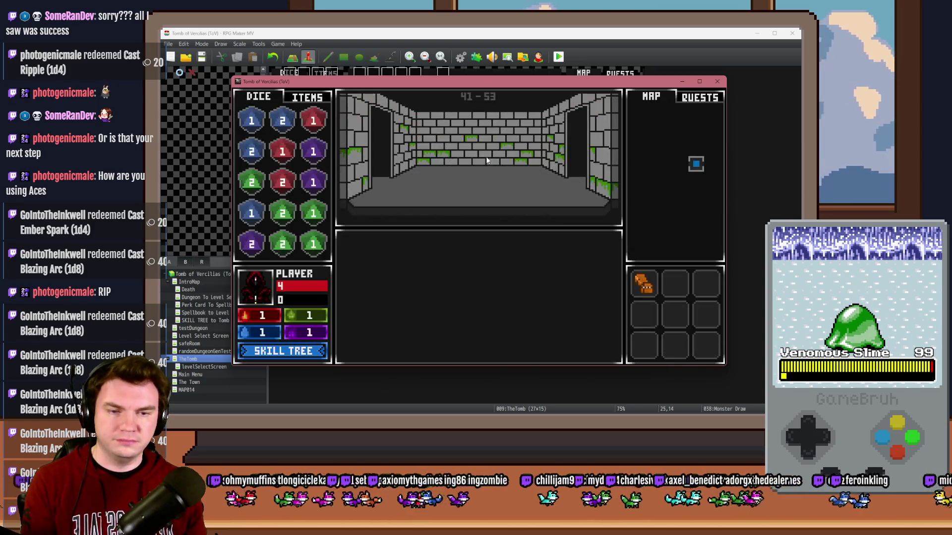
pyautogui.click(489, 175)
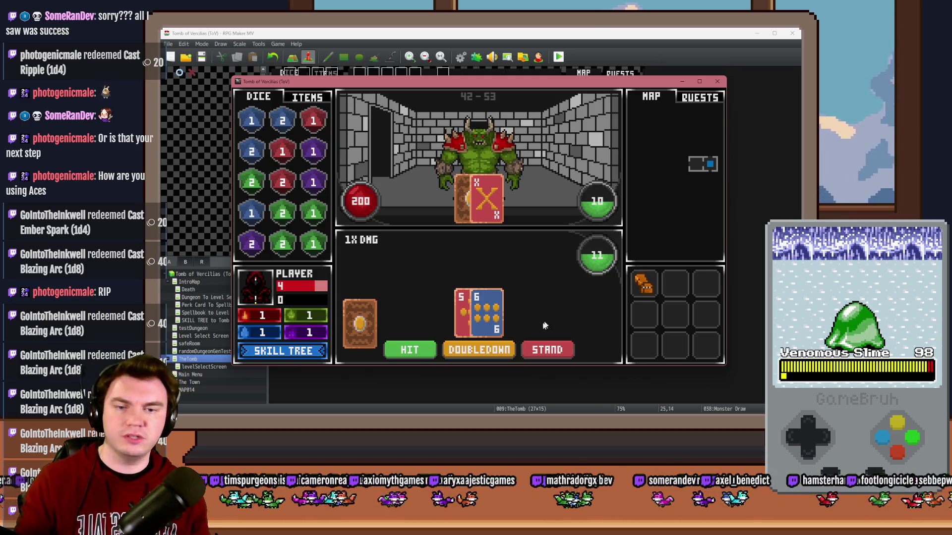
# Hit once, stand so the monster draws, then close the playtest window.
pyautogui.click(409, 350)
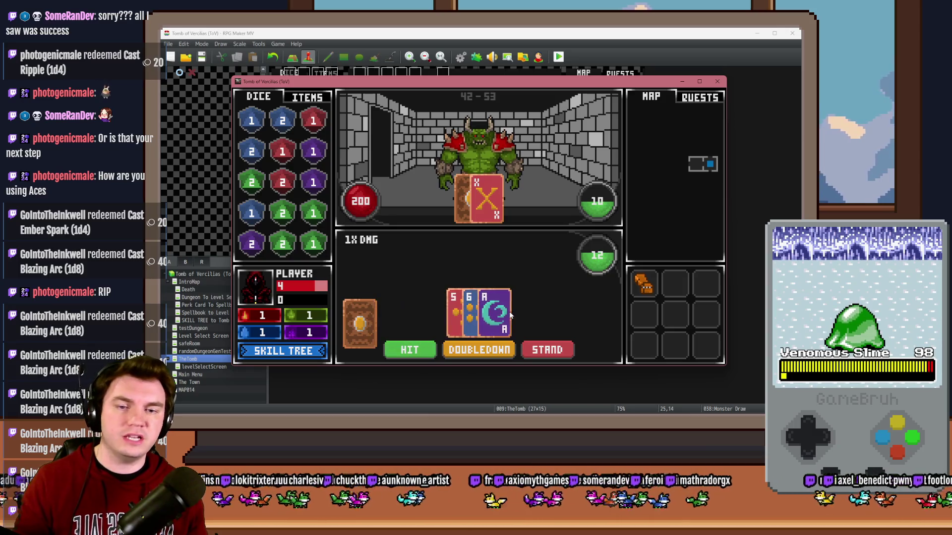
pyautogui.click(556, 350)
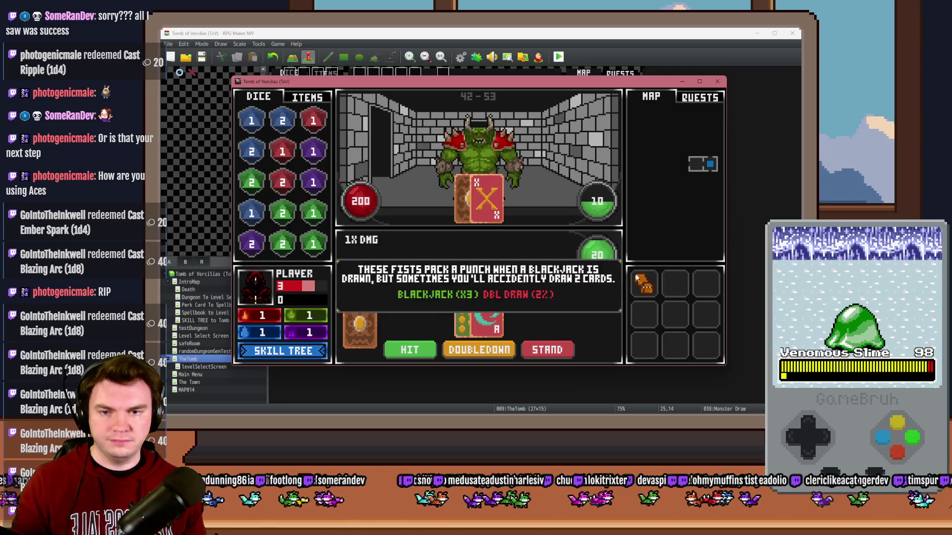
pyautogui.click(718, 81)
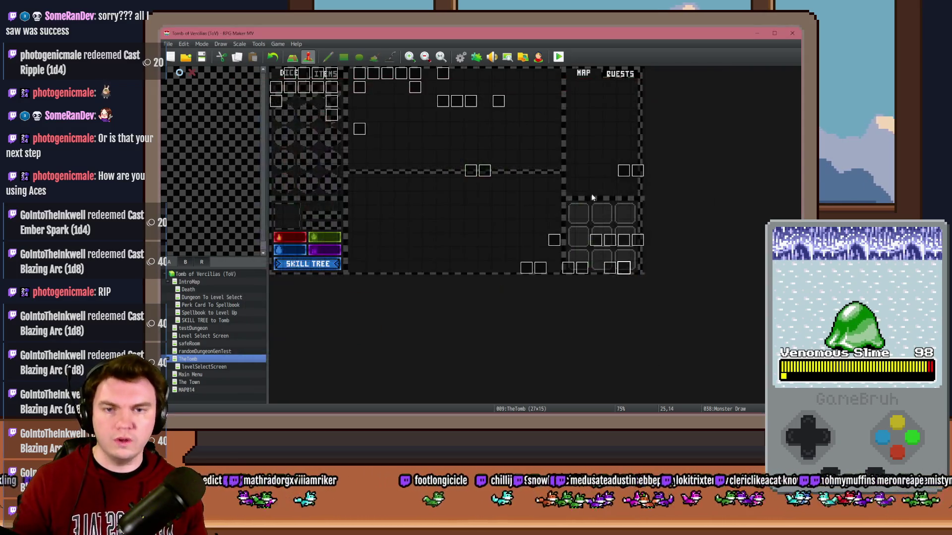
# Change Monster Draw's first-draw cardToDraw value to 1152.
pyautogui.doubleClick(623, 265)
pyautogui.click(547, 214)
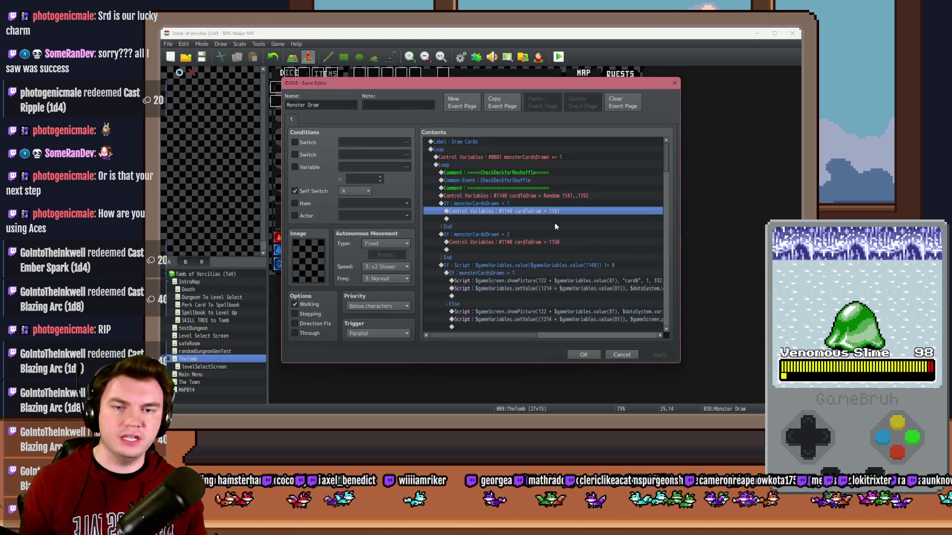
pyautogui.doubleClick(554, 220)
pyautogui.write('1152')
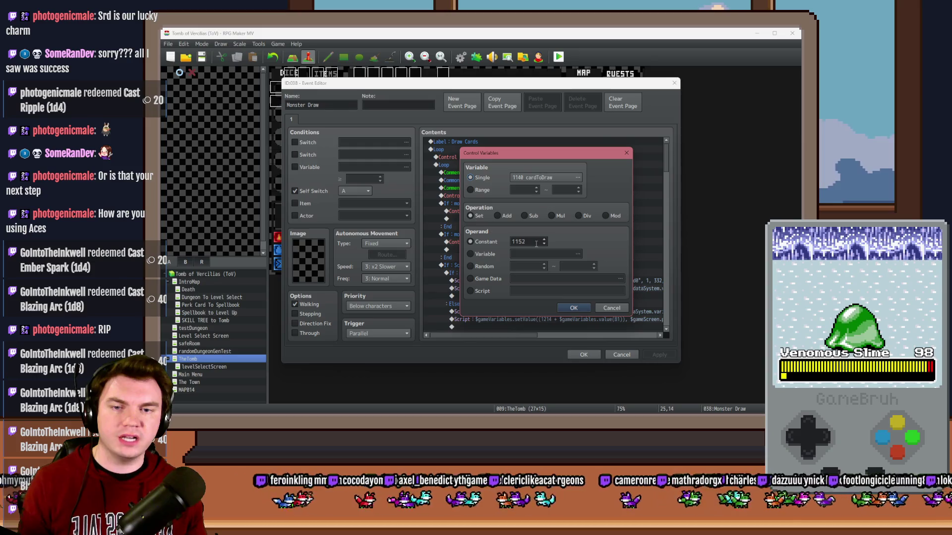
pyautogui.click(577, 309)
pyautogui.click(585, 354)
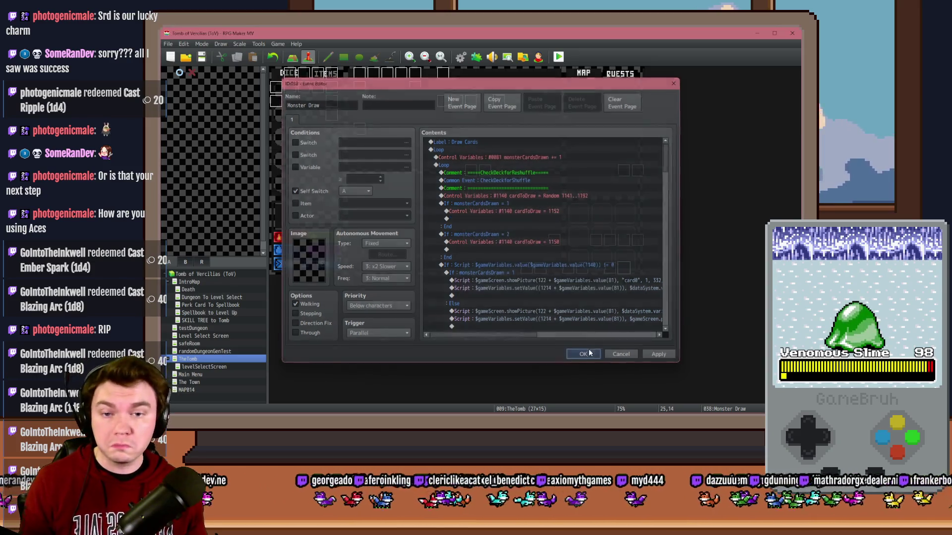
# Save and playtest, choosing Mathra's Ale Soaked Gauntlets as the perk, then close the game.
pyautogui.click(559, 56)
pyautogui.click(466, 239)
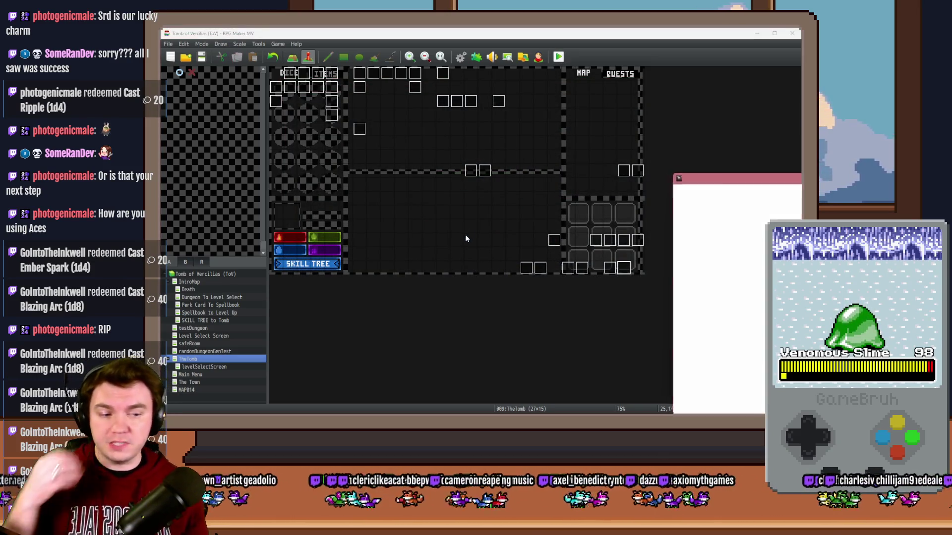
pyautogui.moveTo(688, 156); pyautogui.dragTo(365, 75)
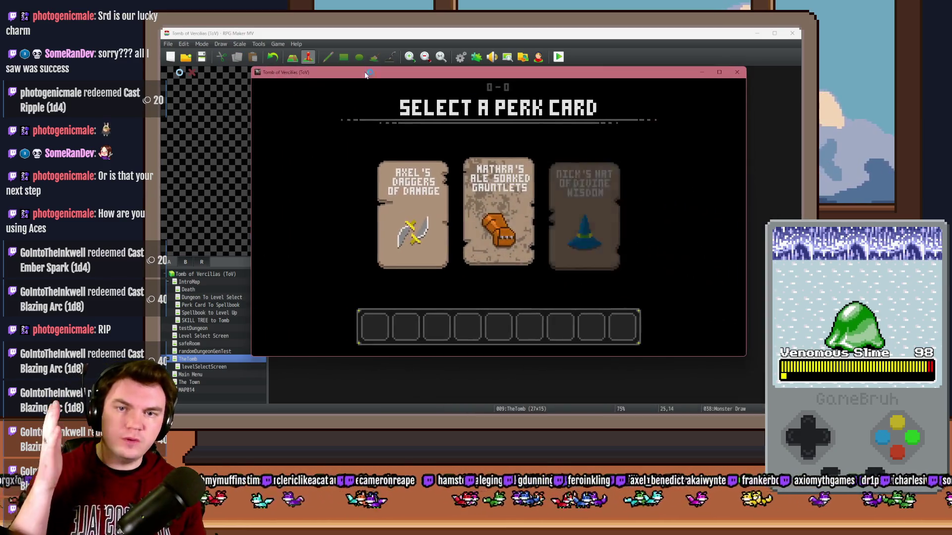
pyautogui.click(503, 191)
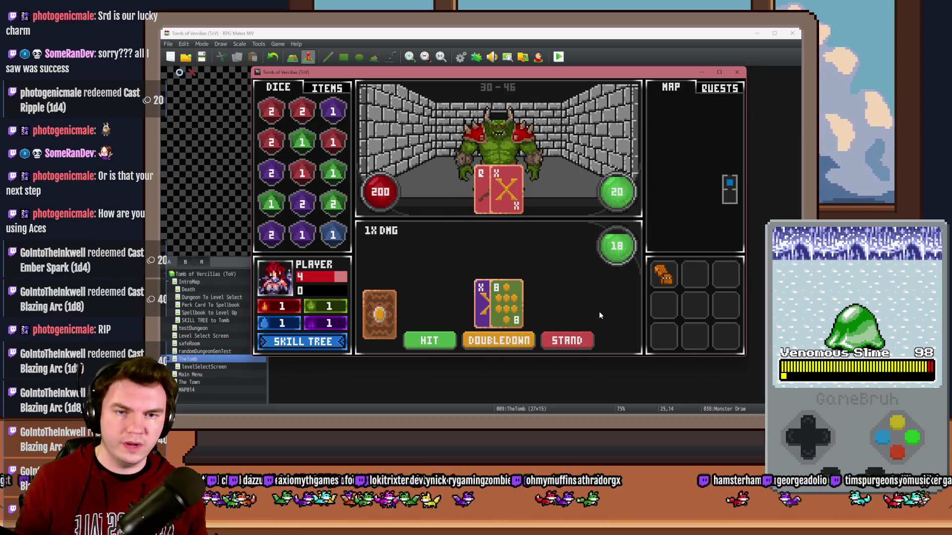
pyautogui.hotkey('alt', 'F4')
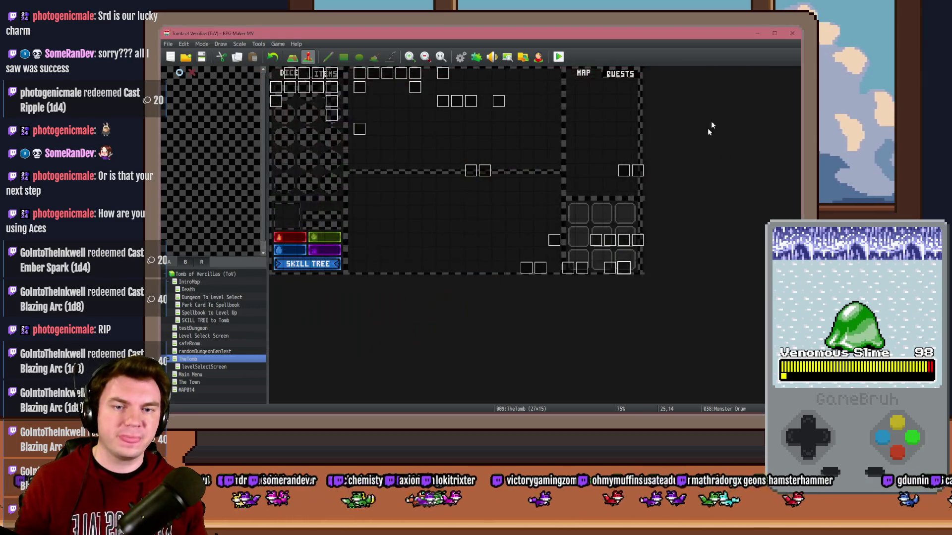
# Move the 1152 line into the second-draw branch and the 1150 line into the first-draw branch.
pyautogui.doubleClick(625, 268)
pyautogui.click(543, 211)
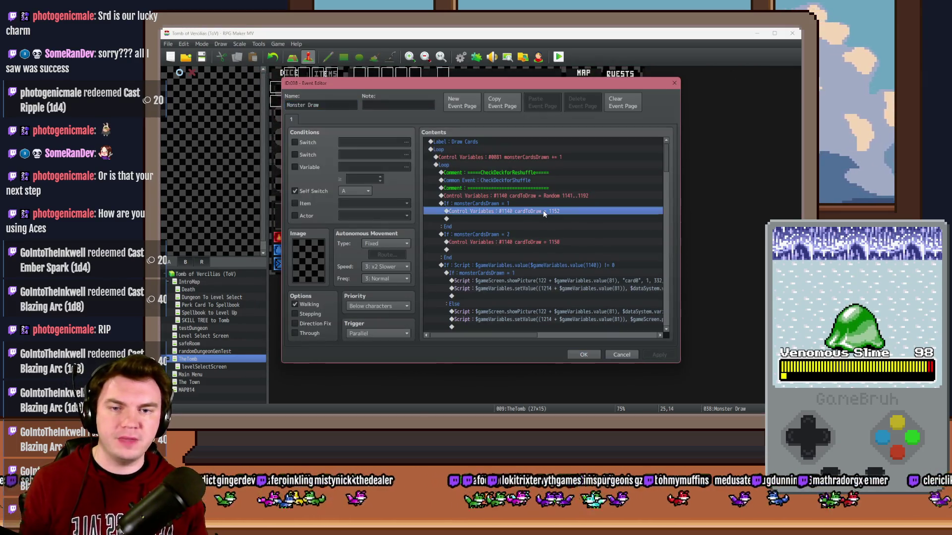
pyautogui.hotkey('ctrl', 'x')
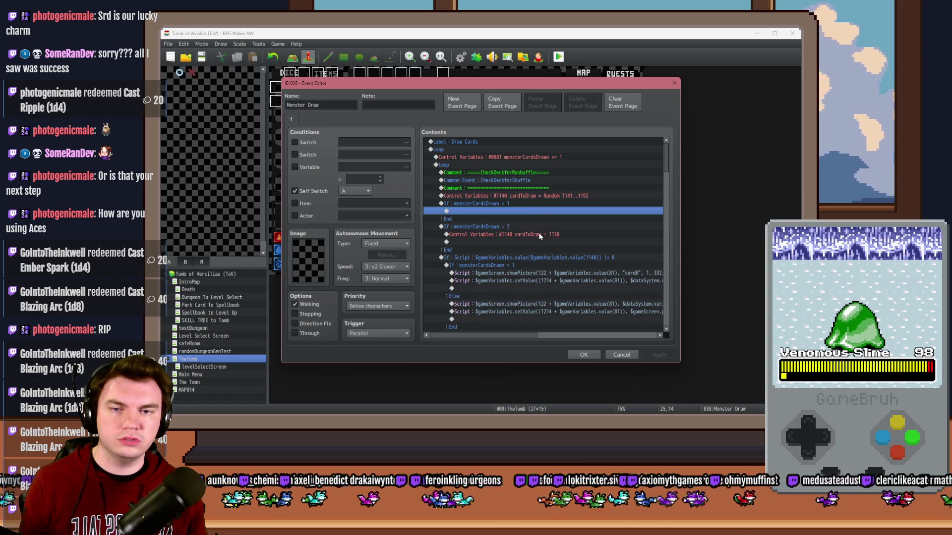
pyautogui.click(538, 234)
pyautogui.hotkey('ctrl', 'v')
pyautogui.press('Delete')
pyautogui.click(540, 212)
pyautogui.hotkey('ctrl', 'v')
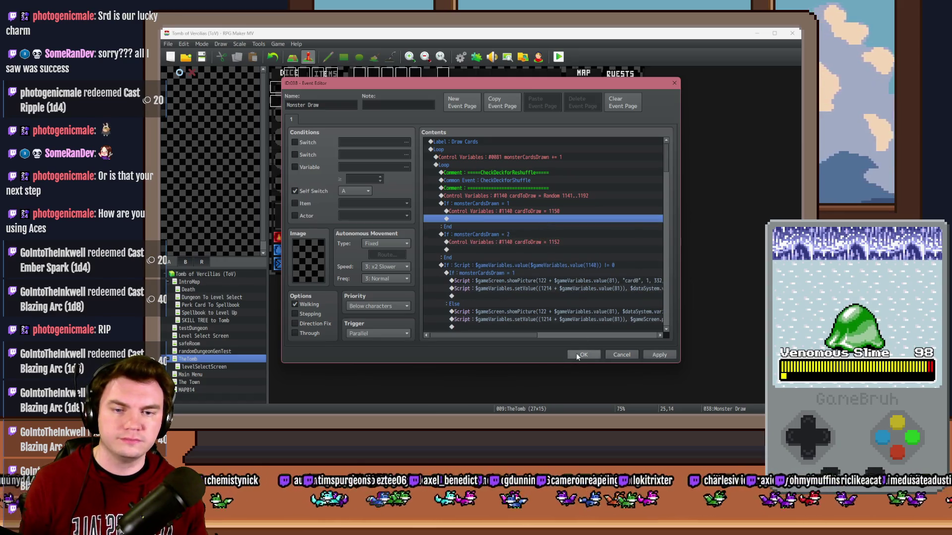
pyautogui.click(584, 354)
# Save and playtest with the Spiked Pauldron perk, end the turn, then close the game.
pyautogui.hotkey('alt', 'F4')
pyautogui.click(474, 238)
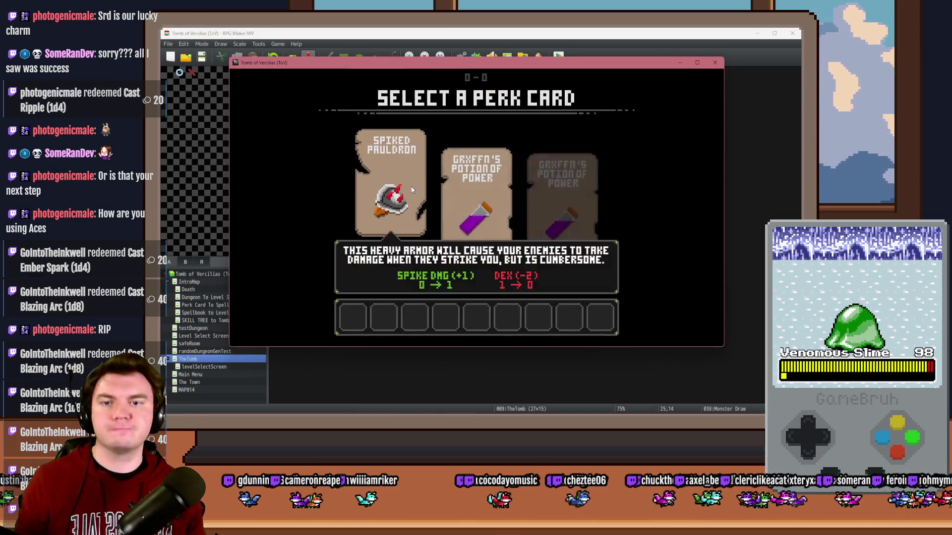
pyautogui.click(412, 188)
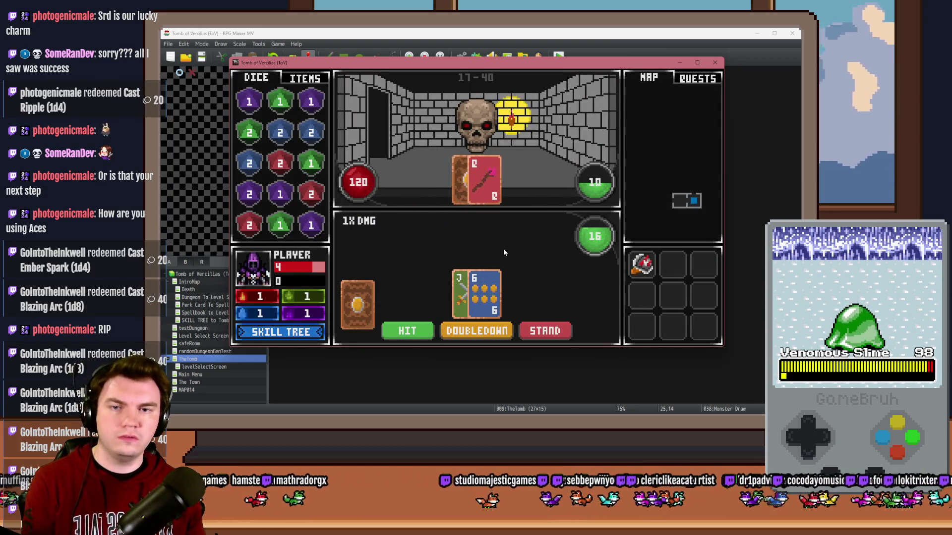
pyautogui.click(545, 331)
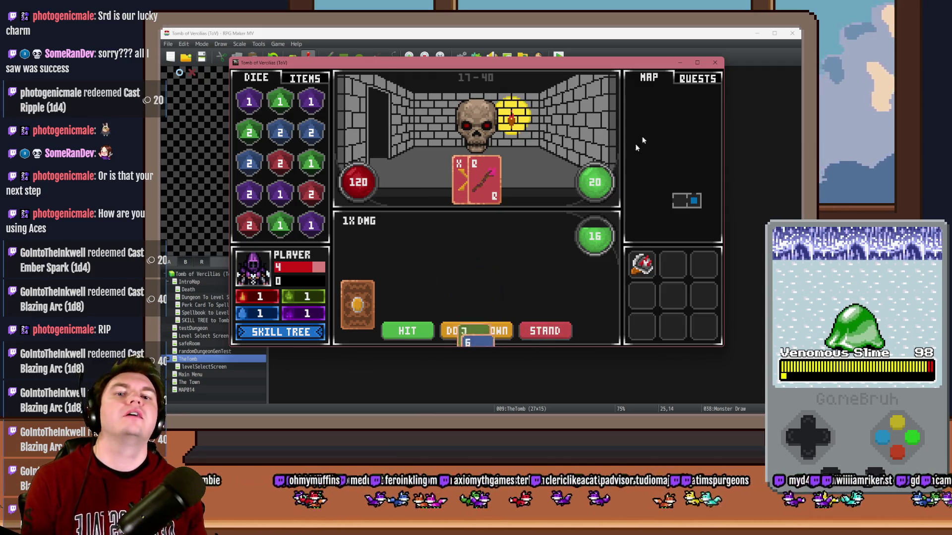
pyautogui.click(715, 64)
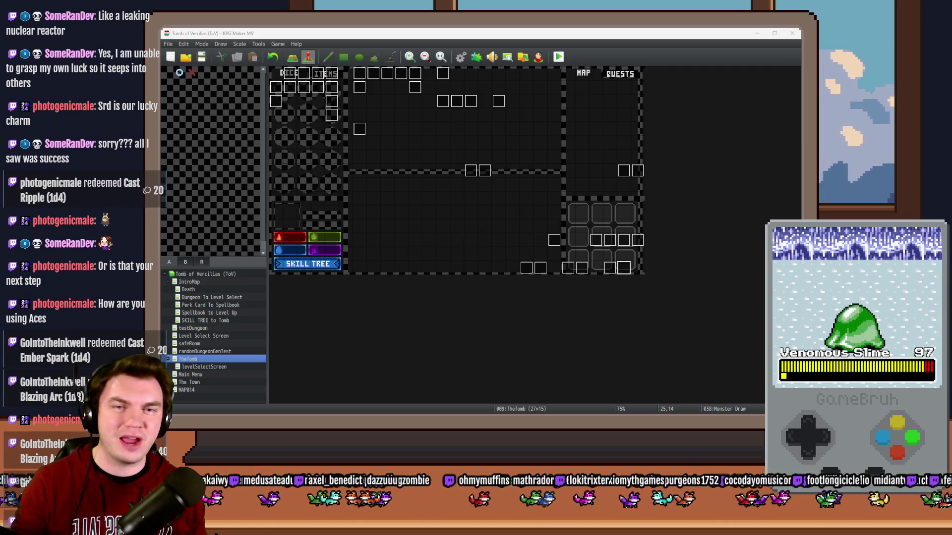
# Refocus the RPG Maker window and reopen the Monster Draw event on the map.
pyautogui.click(636, 54)
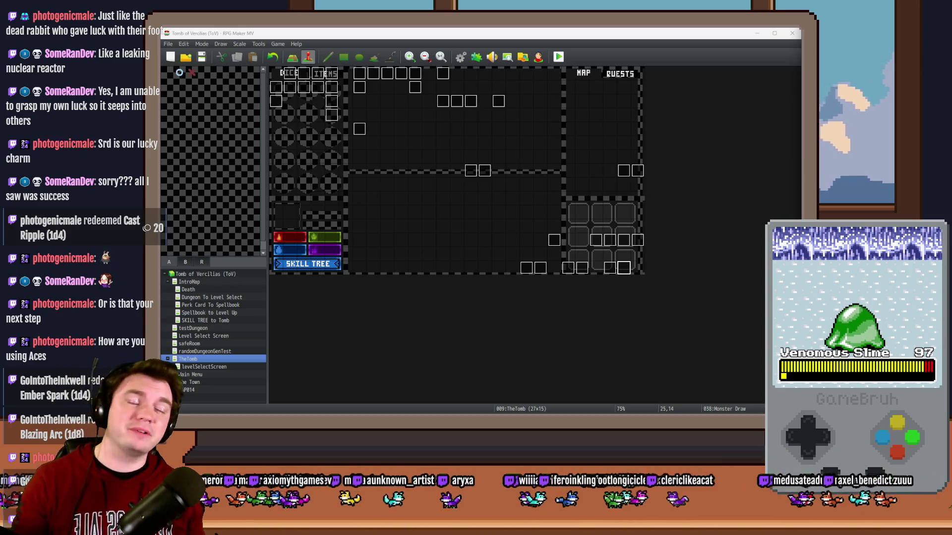
pyautogui.click(633, 34)
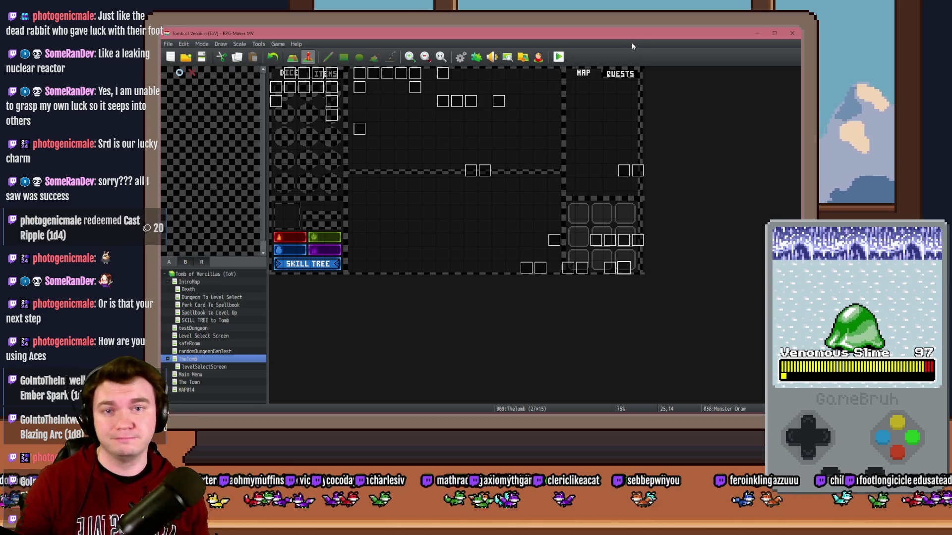
pyautogui.doubleClick(619, 271)
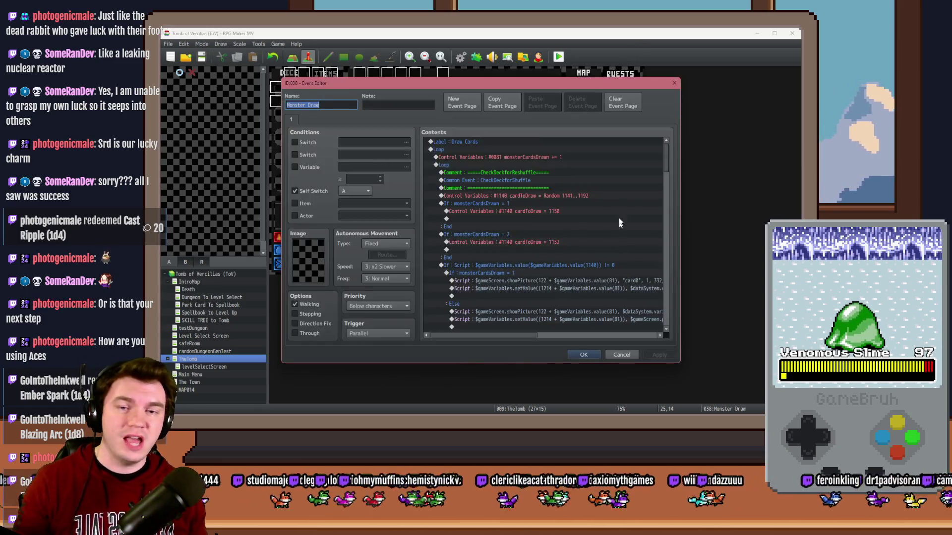
# Look over the START HERE comment and monsterTotalCardValue > 21 block, then close without edits.
pyautogui.moveTo(666, 150); pyautogui.dragTo(683, 290)
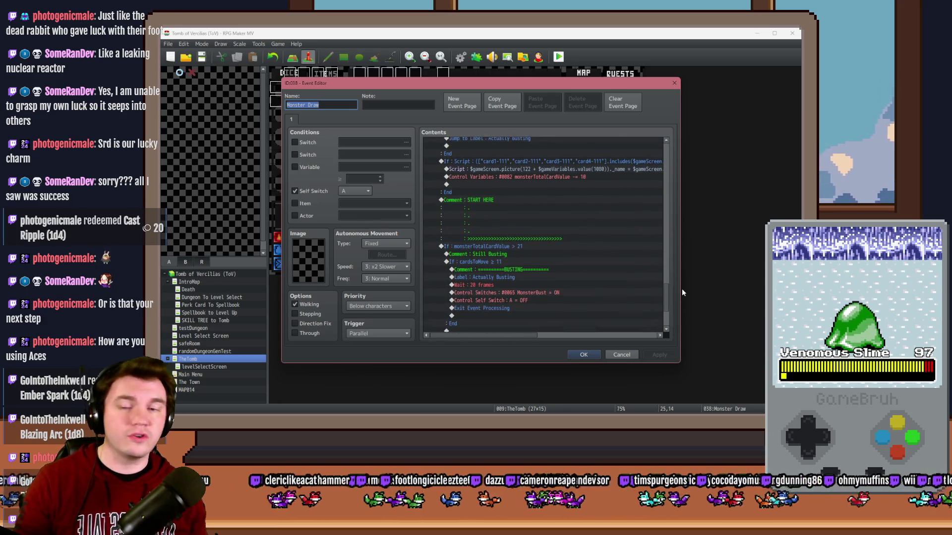
pyautogui.click(483, 201)
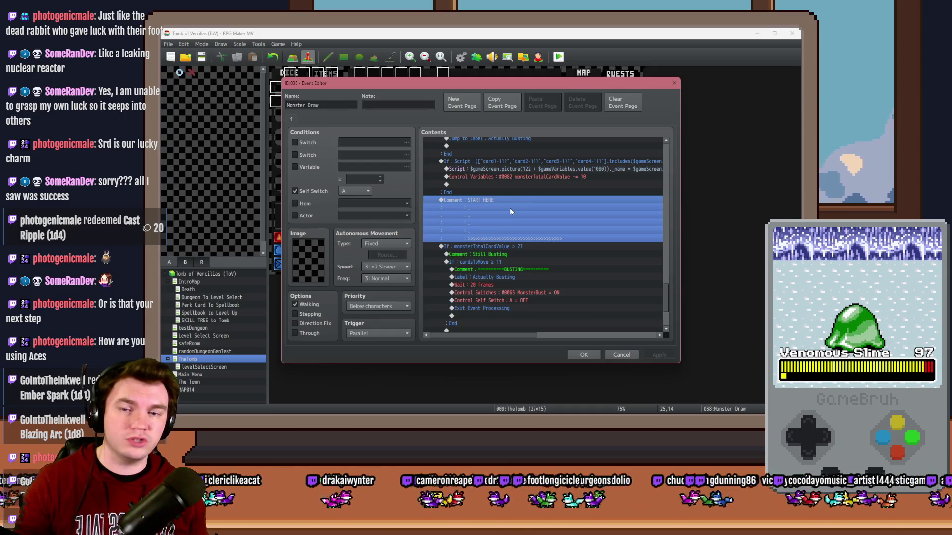
pyautogui.click(529, 246)
pyautogui.moveTo(667, 297); pyautogui.dragTo(667, 312)
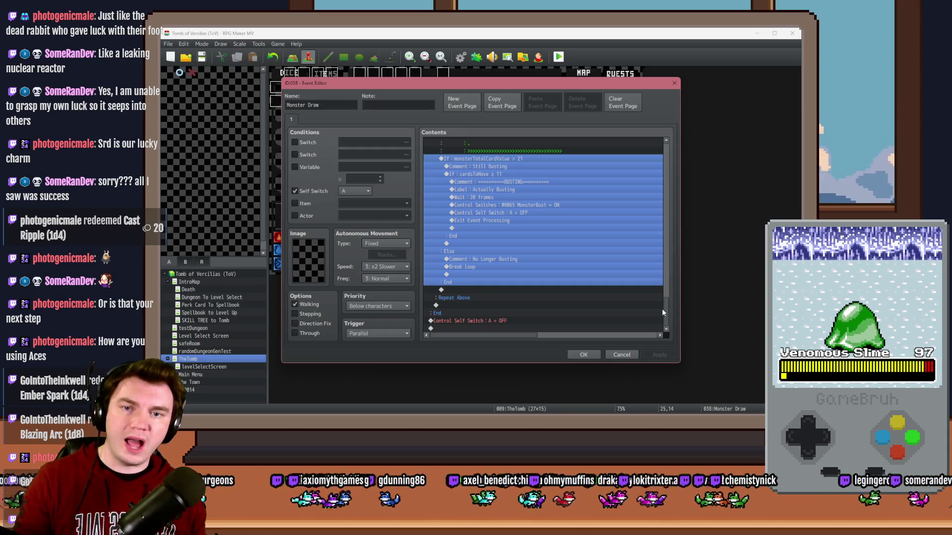
pyautogui.scroll(5, 595, 286)
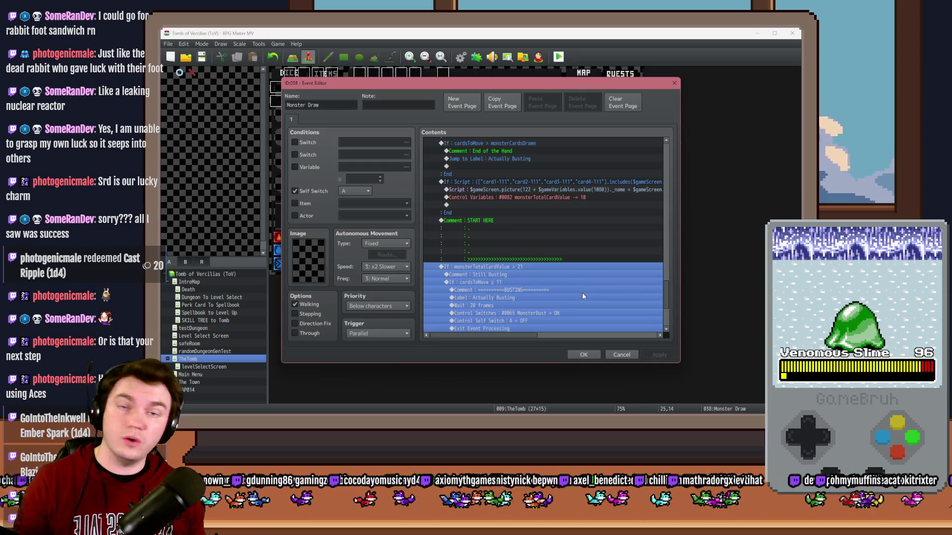
pyautogui.scroll(-5, 578, 272)
pyautogui.scroll(4, 531, 279)
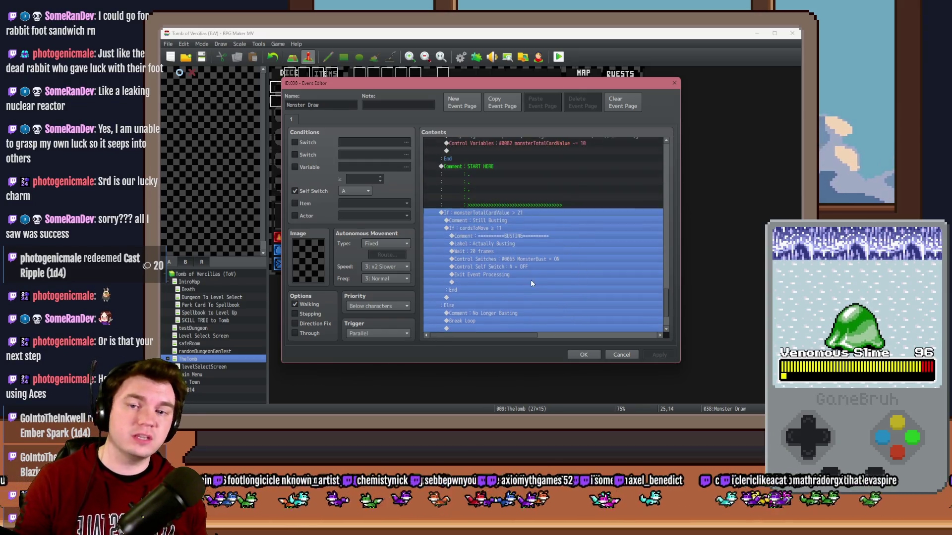
pyautogui.click(505, 205)
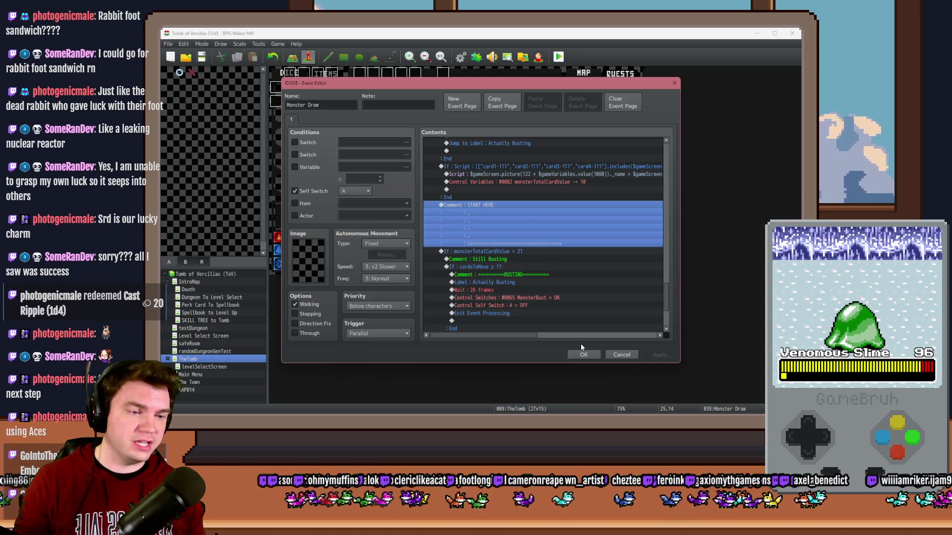
pyautogui.click(582, 354)
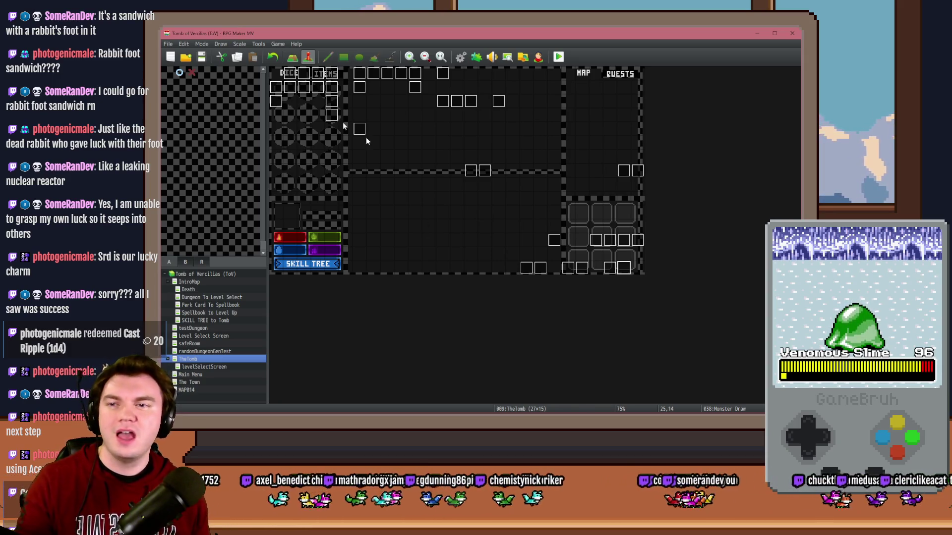
pyautogui.click(201, 55)
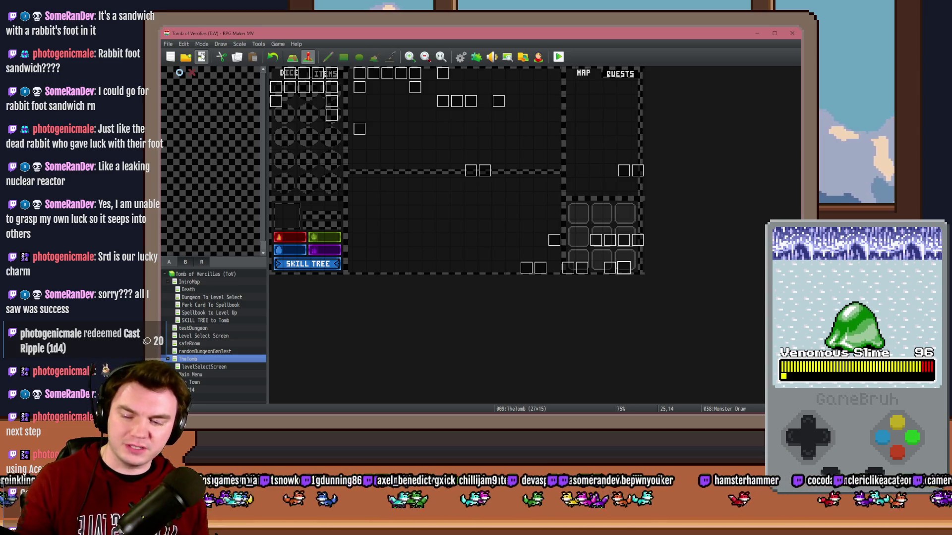